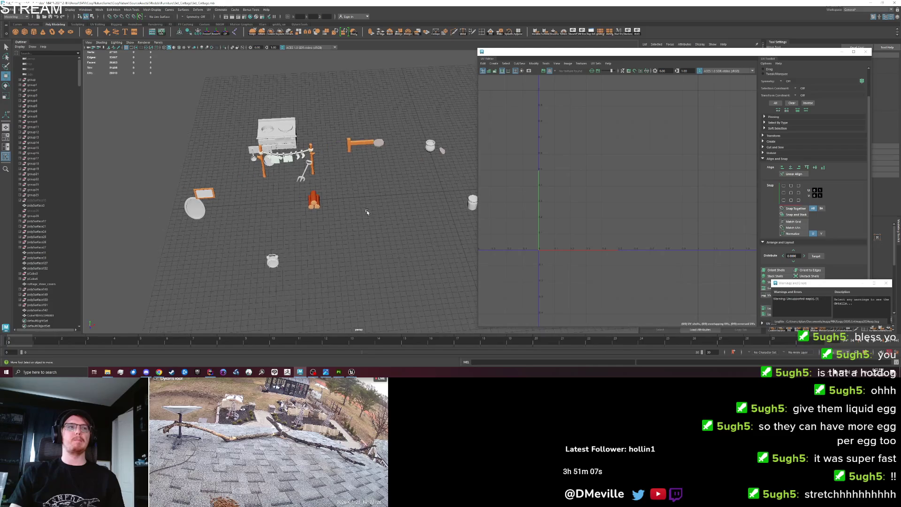
# Step: Move the plate and picture frame together to a new spot on the floor
pyautogui.click(198, 201)
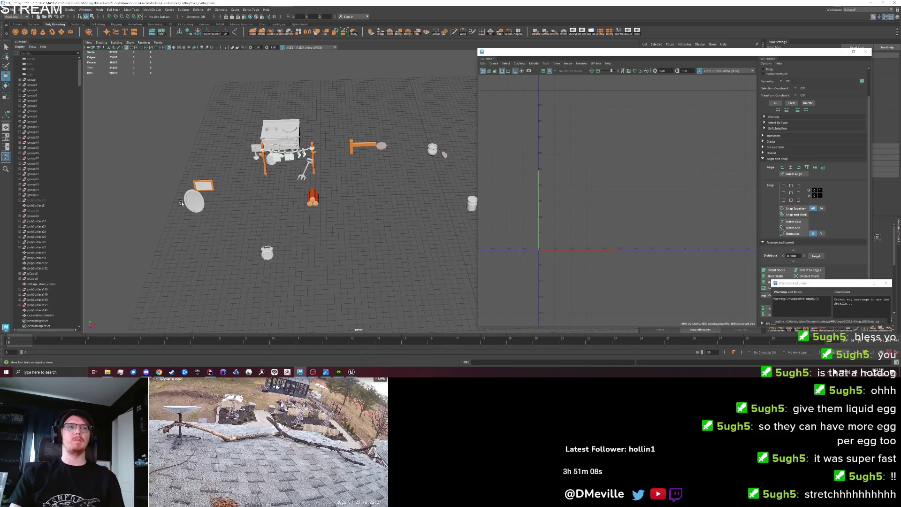
pyautogui.keyDown('shift'); pyautogui.click(208, 189); pyautogui.keyUp('shift')
pyautogui.moveTo(231, 206)
pyautogui.mouseDown()
pyautogui.moveTo(395, 225)
pyautogui.moveTo(405, 241)
pyautogui.moveTo(336, 239)
pyautogui.mouseUp()
pyautogui.click(336, 240)
# Step: Select the cylindrical jar, undoing an accidental move of it along the way
pyautogui.scroll(5, 368, 252)
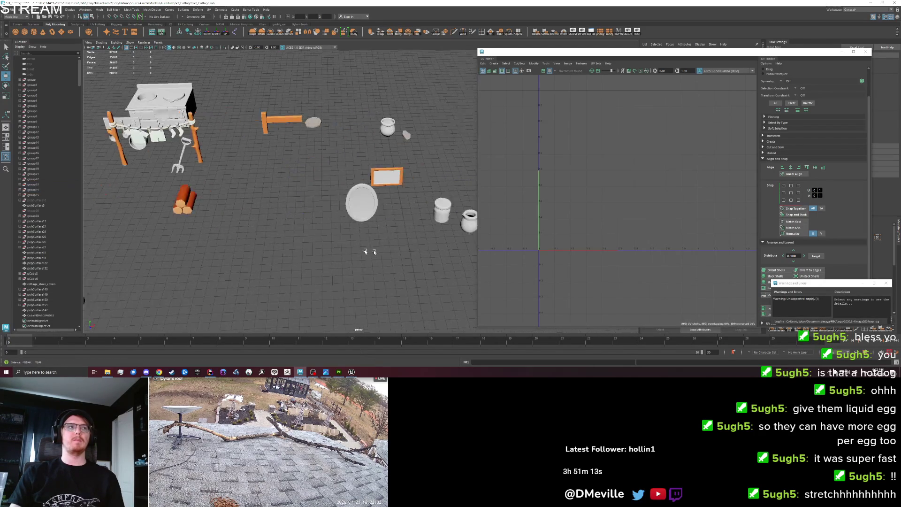
pyautogui.moveTo(378, 249)
pyautogui.mouseDown()
pyautogui.moveTo(451, 244)
pyautogui.moveTo(309, 231)
pyautogui.mouseUp()
pyautogui.scroll(3, 309, 231)
pyautogui.scroll(2, 308, 231)
pyautogui.click(378, 186)
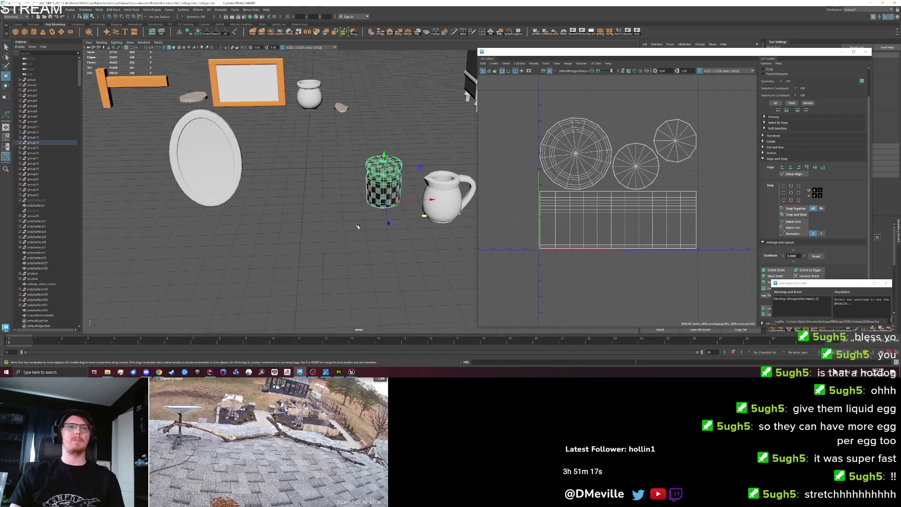
pyautogui.scroll(3, 336, 254)
pyautogui.moveTo(337, 253); pyautogui.dragTo(347, 253)
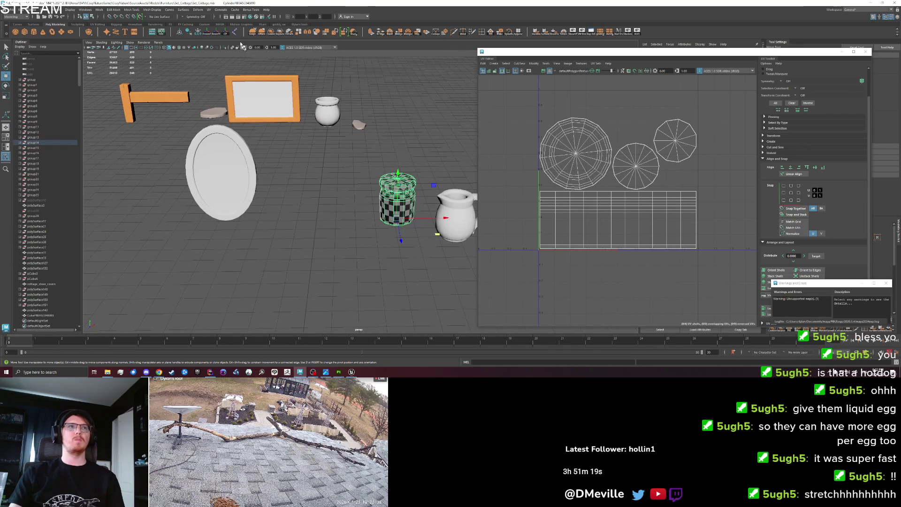
pyautogui.hotkey('ctrl', 'z')
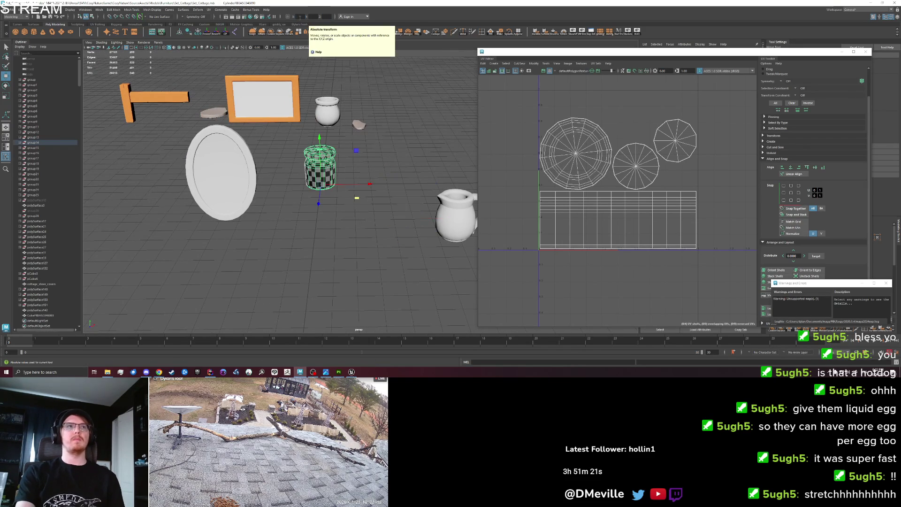
pyautogui.click(309, 232)
pyautogui.scroll(2, 310, 232)
pyautogui.click(308, 162)
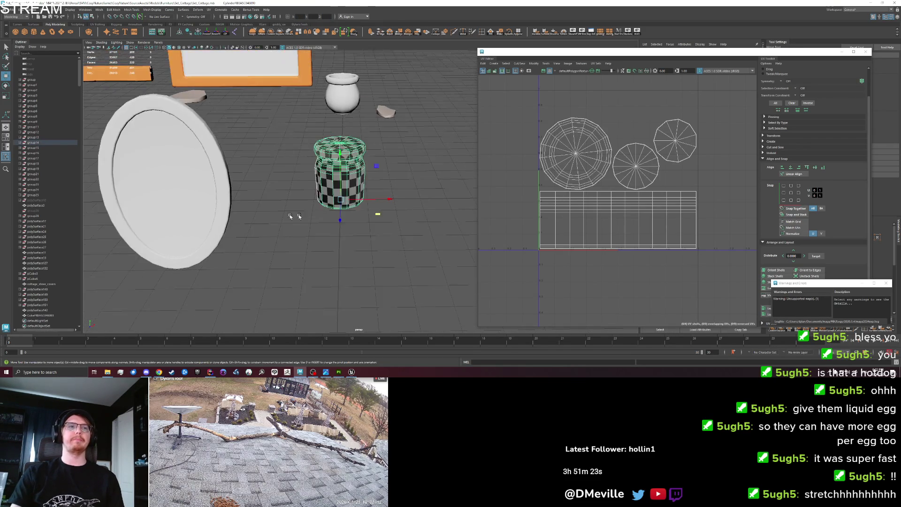
pyautogui.scroll(3, 423, 215)
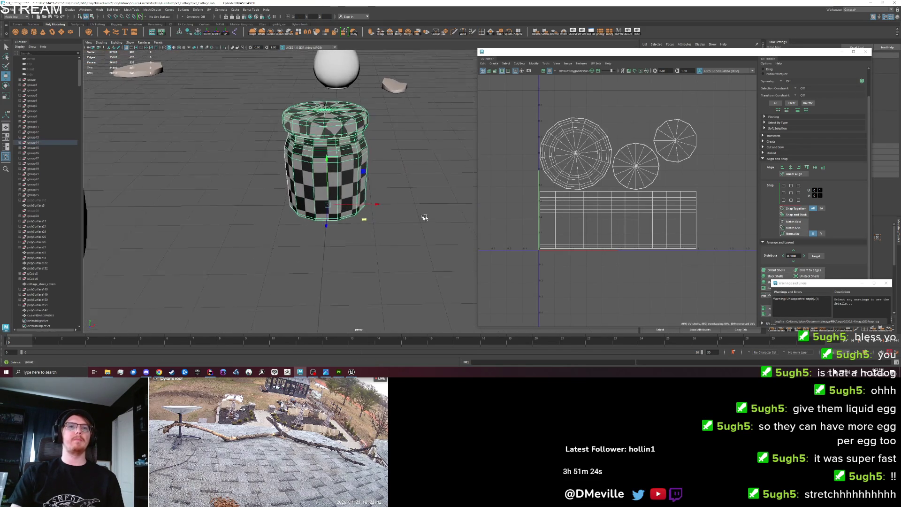
# Step: Freeze the jar's transformations and delete its construction history
pyautogui.click(209, 33)
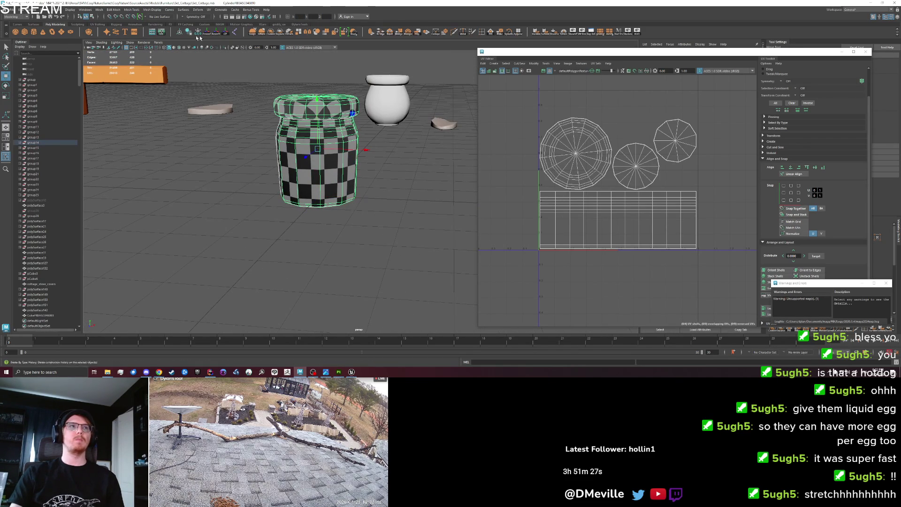
pyautogui.click(189, 34)
pyautogui.click(10, 9)
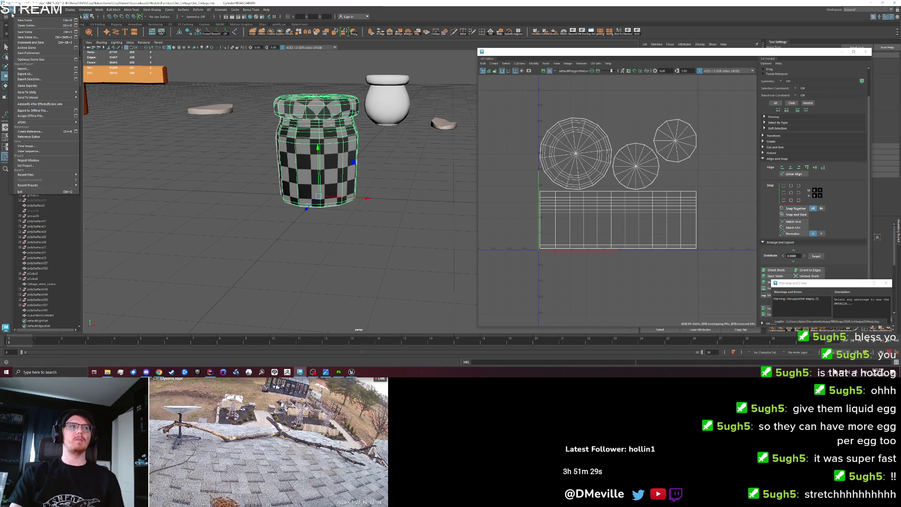
# Step: Export the selected jar to cottage_jar.fbx, replacing the existing file
pyautogui.click(28, 75)
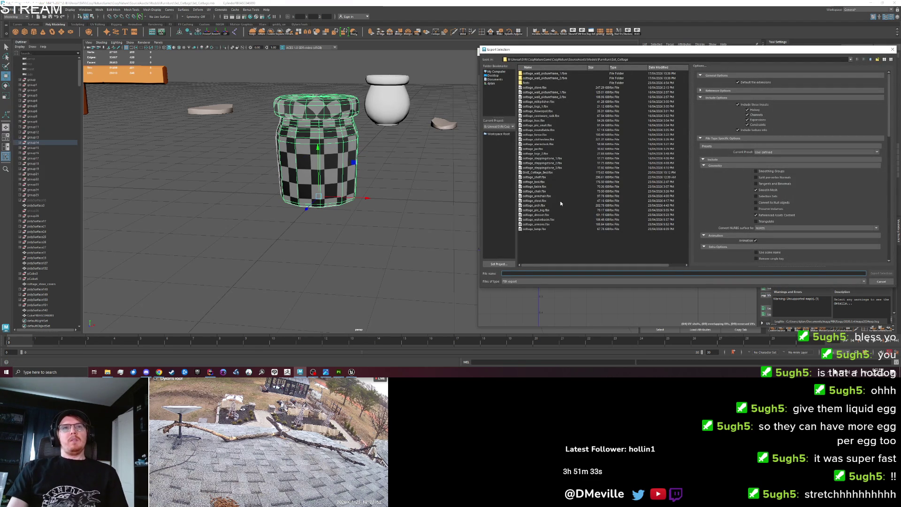
pyautogui.click(533, 149)
pyautogui.click(881, 273)
pyautogui.click(678, 175)
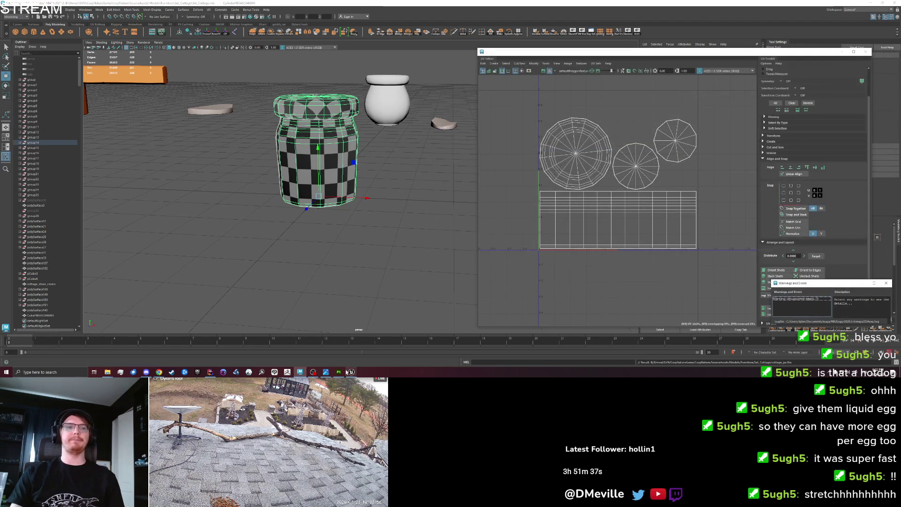
pyautogui.click(339, 372)
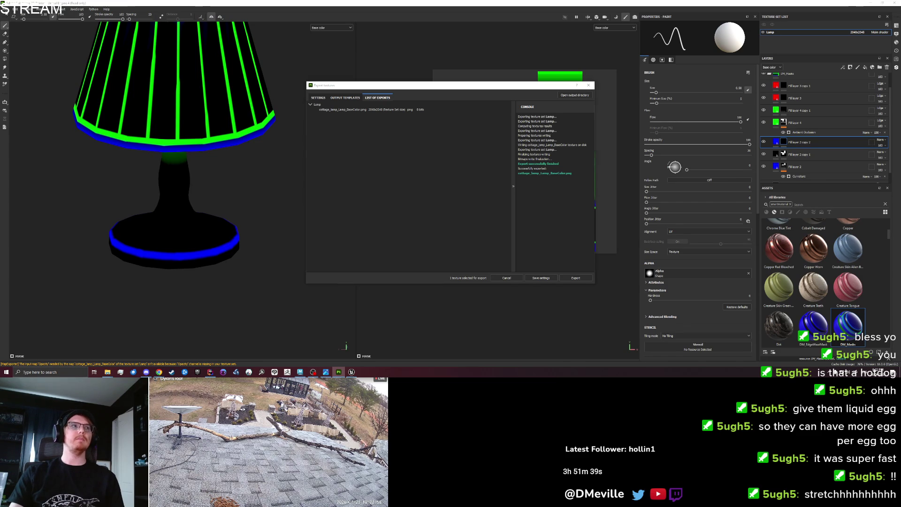
# Step: Close the texture export window and save the lamp project as Cottage_Lamp
pyautogui.click(588, 85)
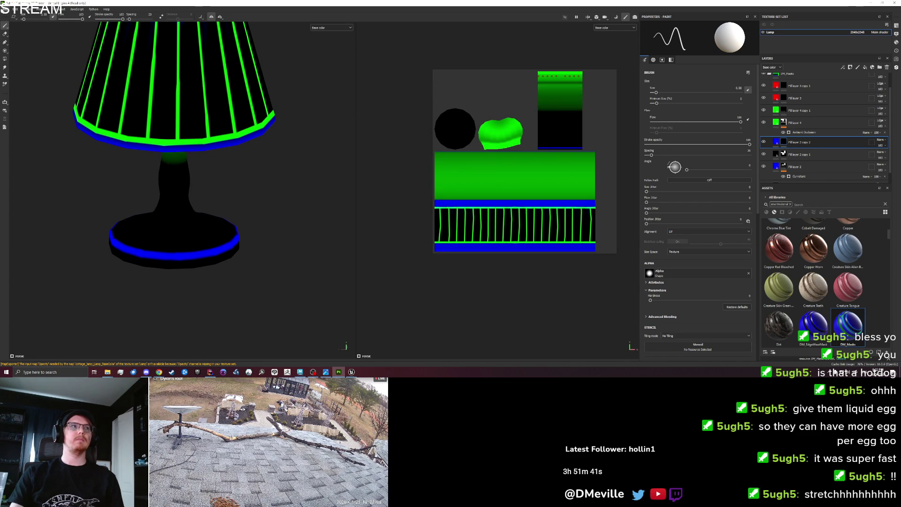
pyautogui.click(6, 9)
pyautogui.click(21, 54)
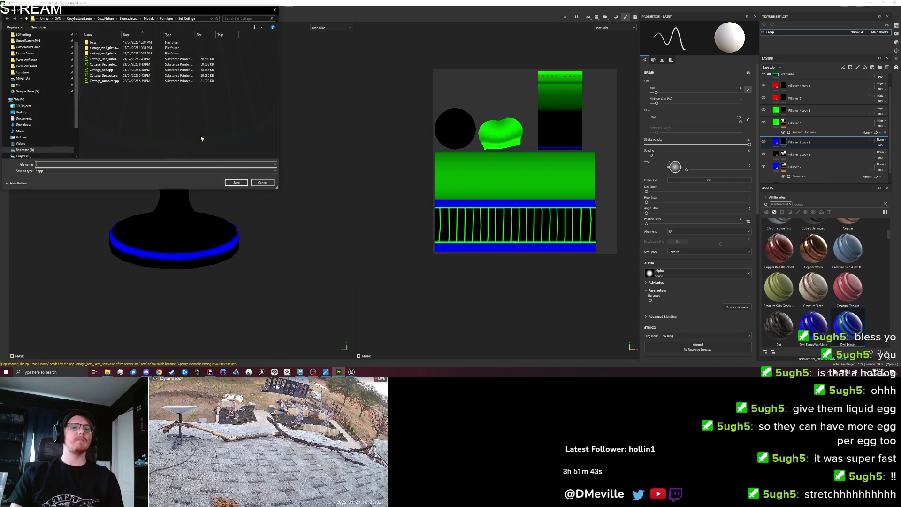
pyautogui.write('Cottage_Lamp')
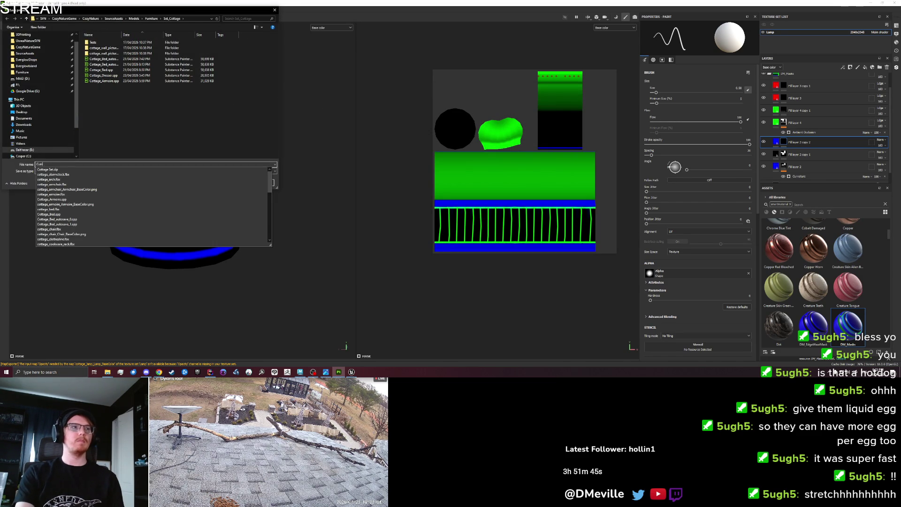
pyautogui.press('Return')
# Step: Start a new project and browse the Set_Cottage folder for a mesh
pyautogui.click(7, 9)
pyautogui.click(11, 15)
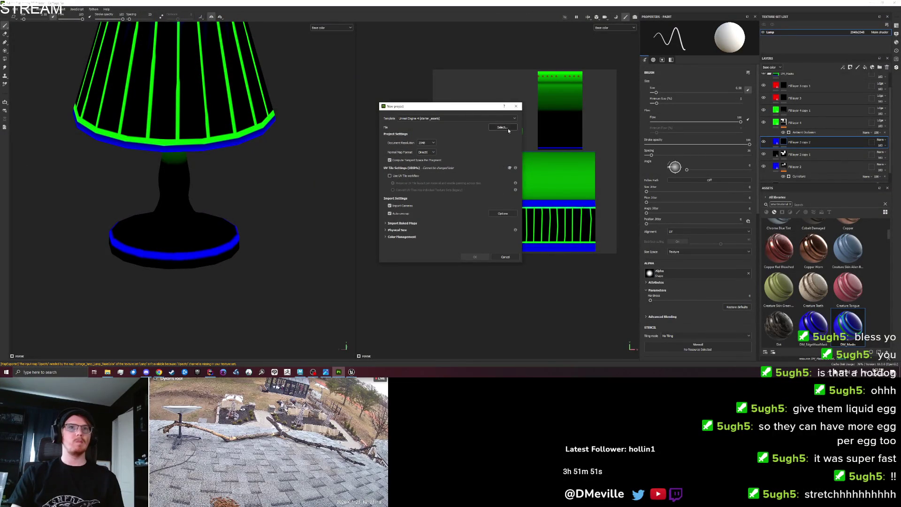
pyautogui.click(502, 127)
pyautogui.scroll(-3, 479, 230)
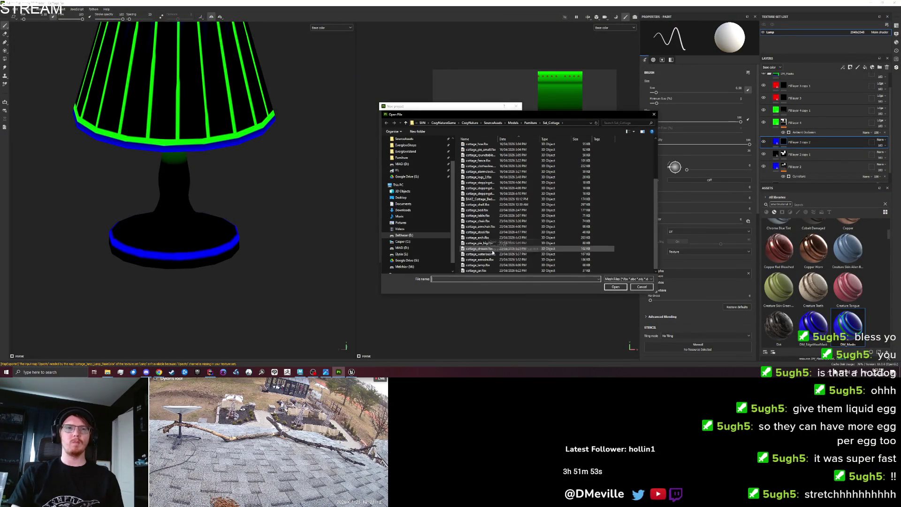
# Step: Create a new project from the exported jar FBX mesh
pyautogui.doubleClick(483, 273)
pyautogui.click(475, 256)
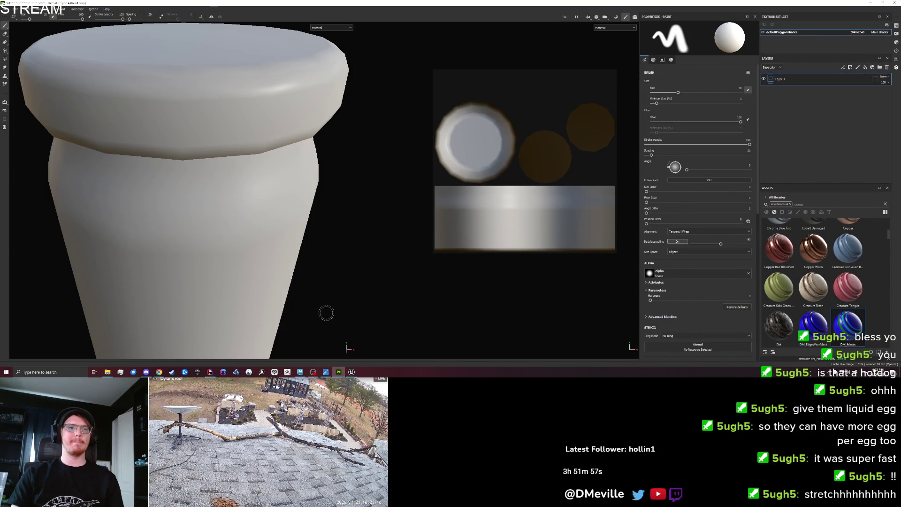
pyautogui.scroll(5, 608, 334)
pyautogui.scroll(3, 608, 333)
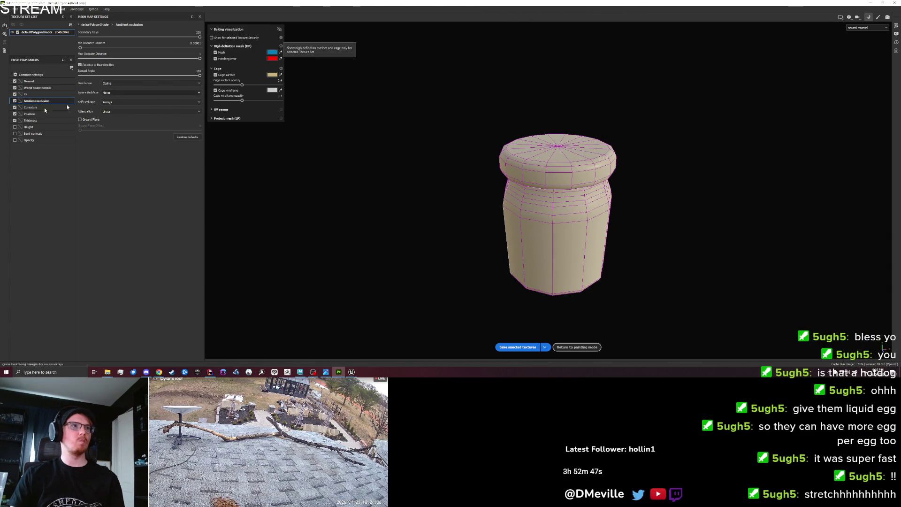
# Step: Bake the jar's mesh maps with Curvature not relative to bounding box, then hide Fill layer 4
pyautogui.click(30, 107)
pyautogui.click(79, 62)
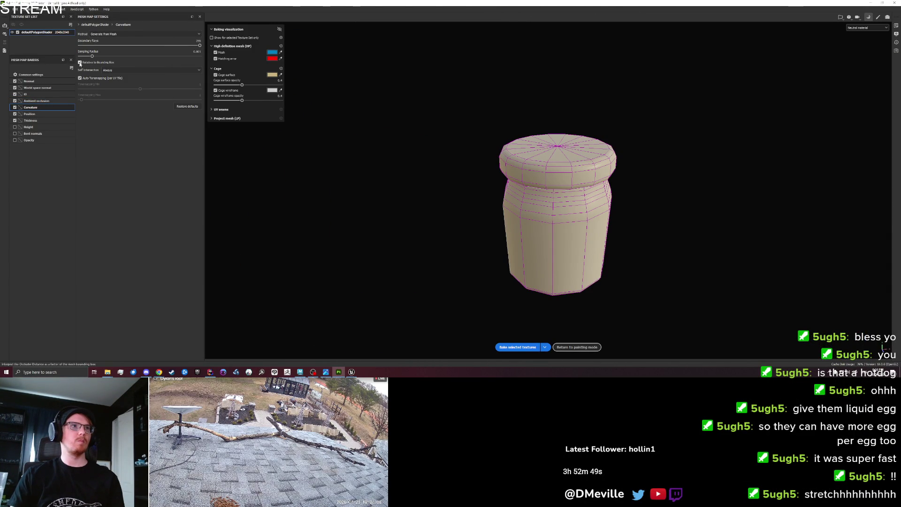
pyautogui.click(509, 347)
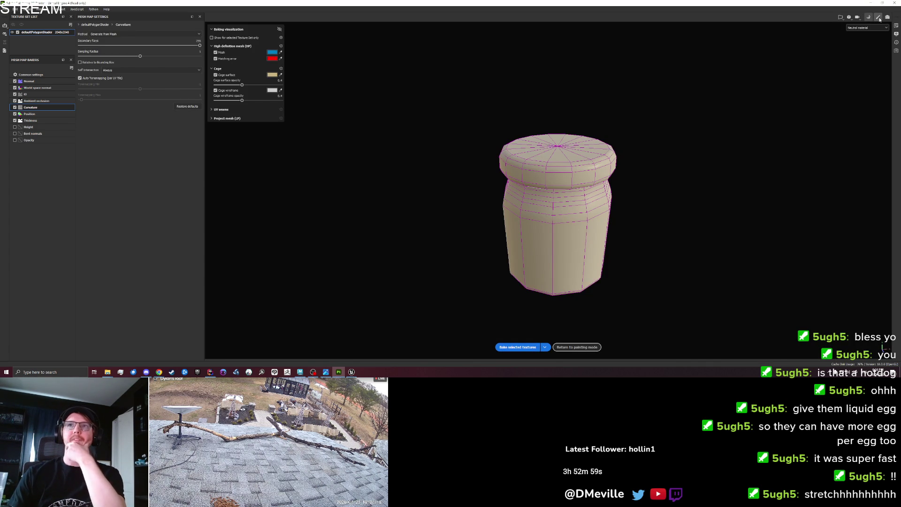
pyautogui.click(577, 347)
pyautogui.click(764, 141)
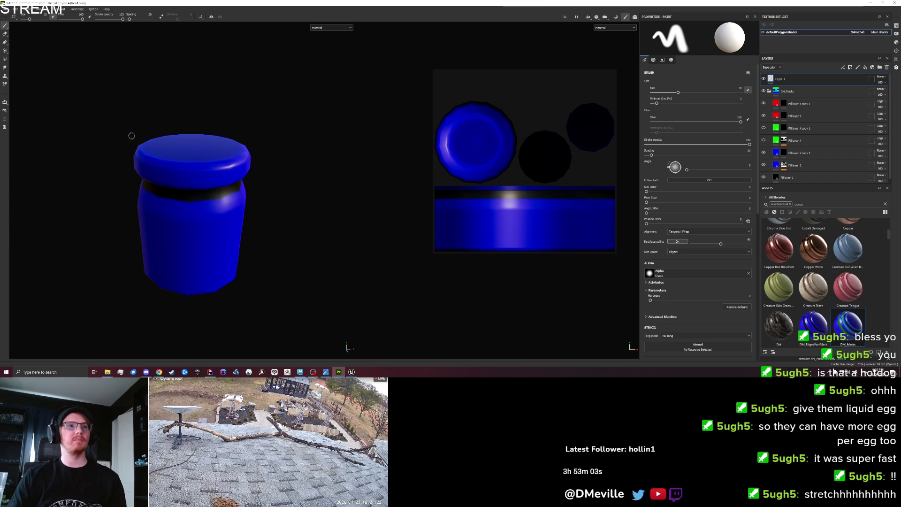
# Step: Display base color only and blur Fill layer 2's Curvature generator to 7.28
pyautogui.click(785, 166)
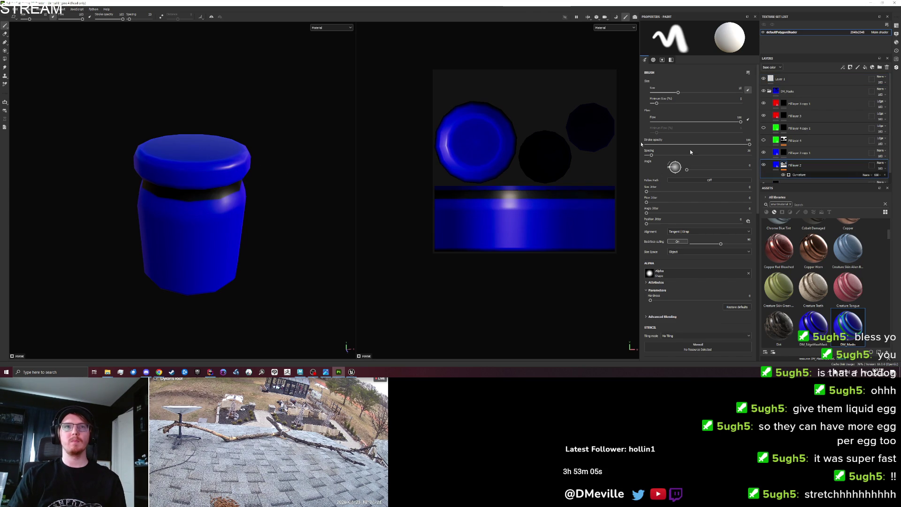
pyautogui.click(799, 175)
pyautogui.click(331, 27)
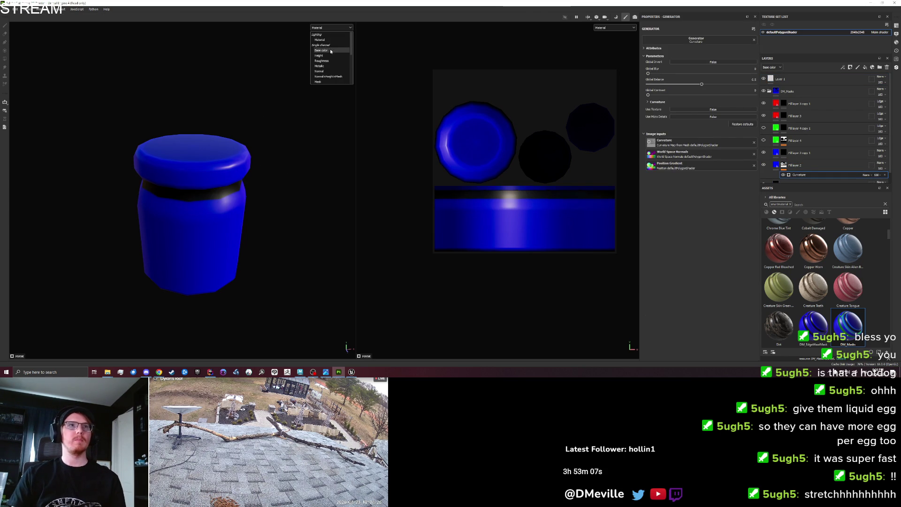
pyautogui.click(328, 38)
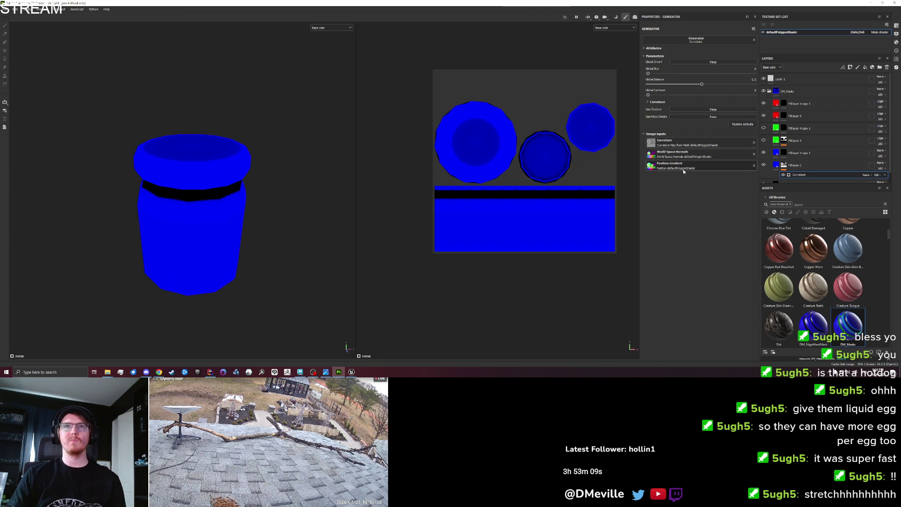
pyautogui.moveTo(662, 74)
pyautogui.mouseDown()
pyautogui.moveTo(697, 74)
pyautogui.moveTo(649, 88)
pyautogui.mouseUp()
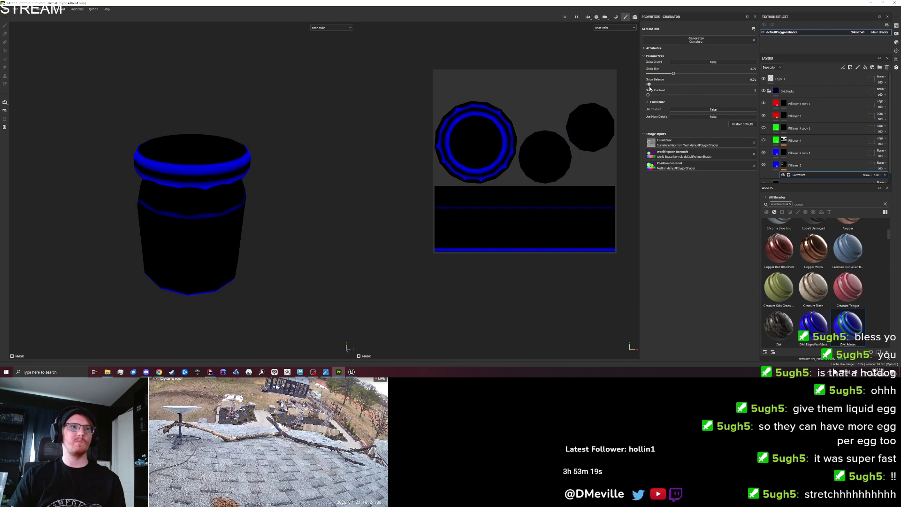
pyautogui.moveTo(280, 217); pyautogui.dragTo(275, 169)
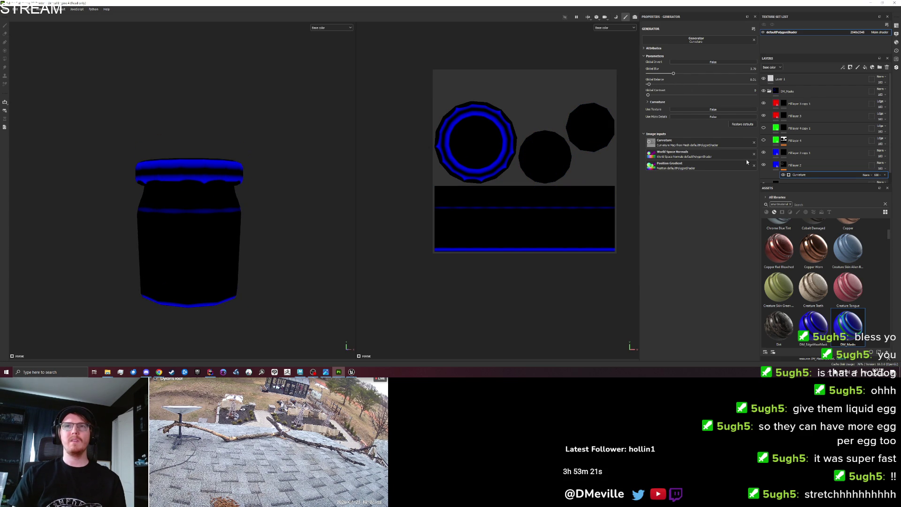
pyautogui.scroll(-1, 821, 168)
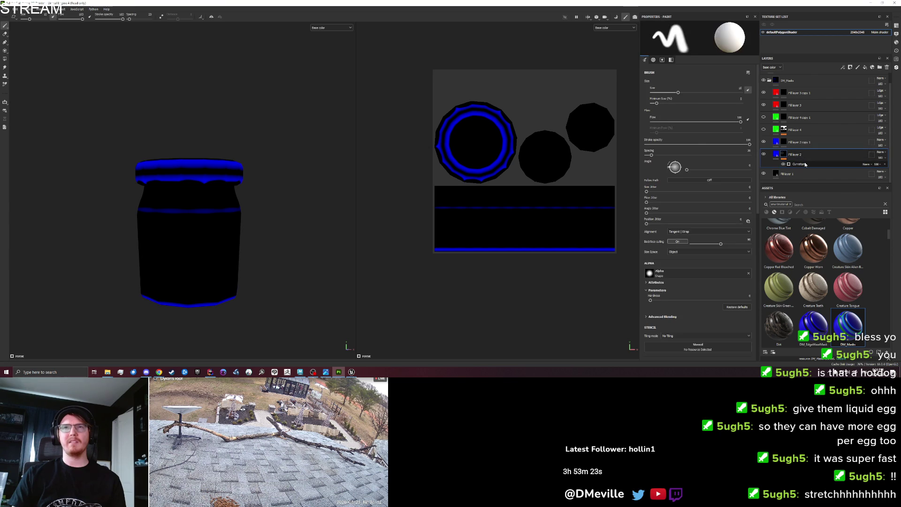
# Step: Group the blue Fill layer 2 into a new folder, Folder 1
pyautogui.rightClick(805, 166)
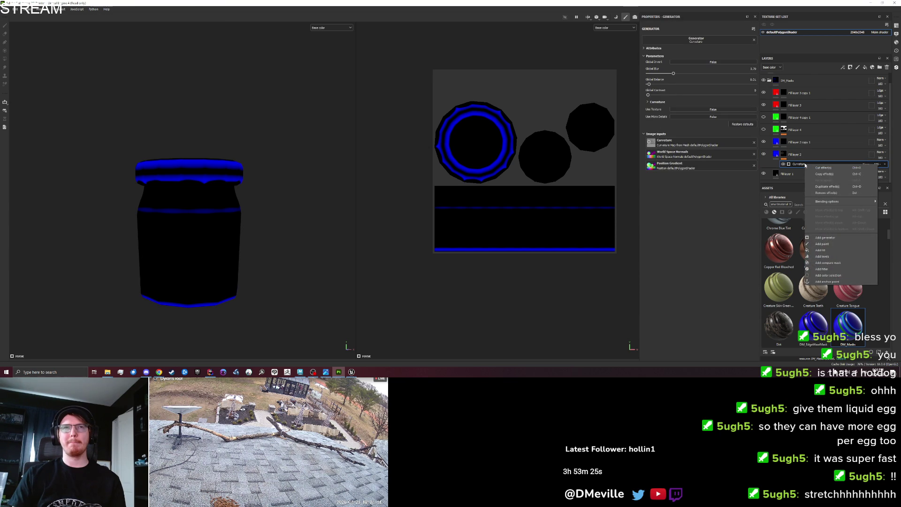
pyautogui.click(799, 156)
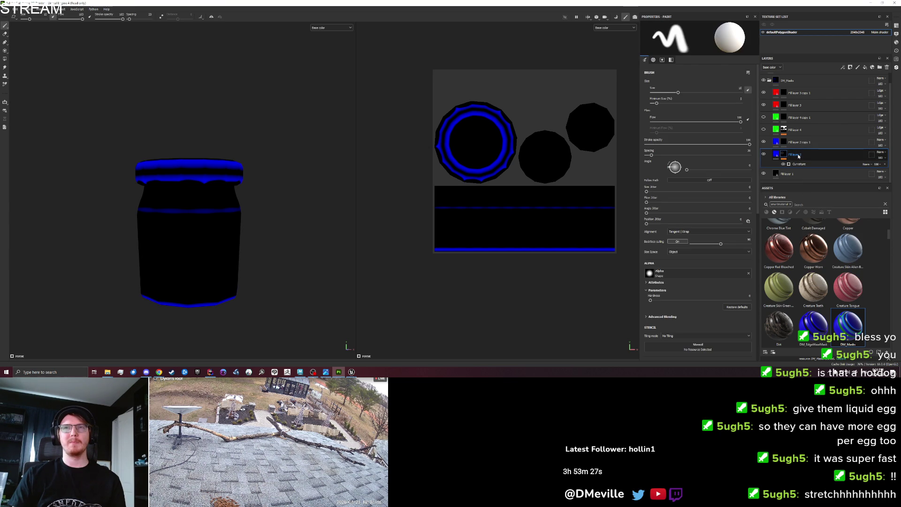
pyautogui.rightClick(799, 156)
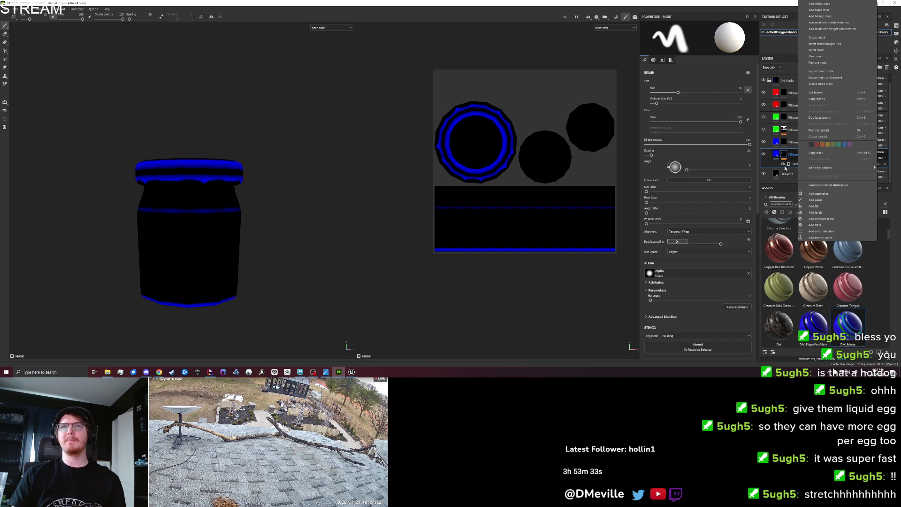
pyautogui.click(795, 154)
pyautogui.hotkey('ctrl', 'g')
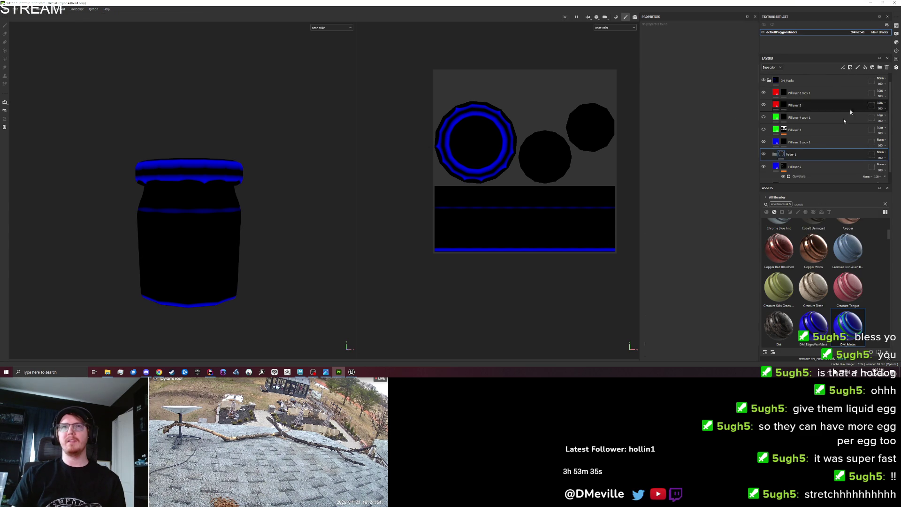
pyautogui.click(798, 166)
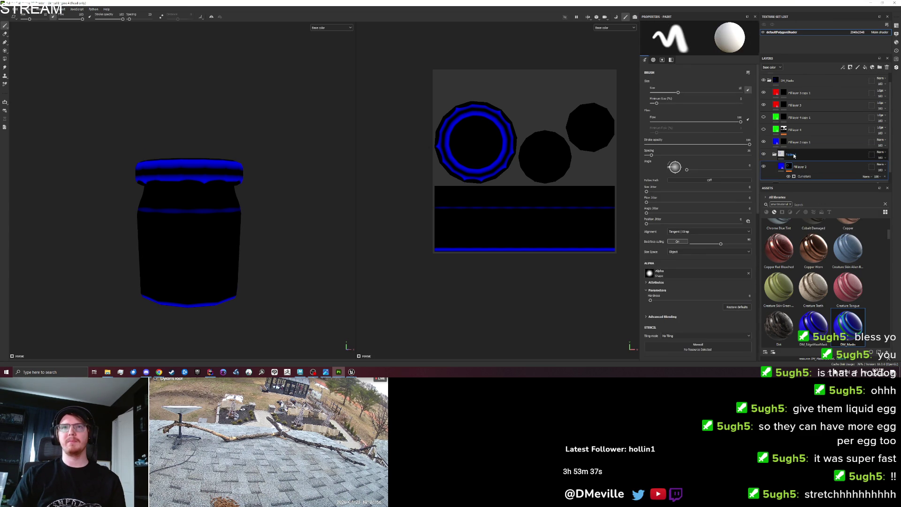
# Step: Give Folder 1 a black mask and add a generator to that mask
pyautogui.rightClick(794, 156)
pyautogui.click(814, 10)
pyautogui.rightClick(789, 156)
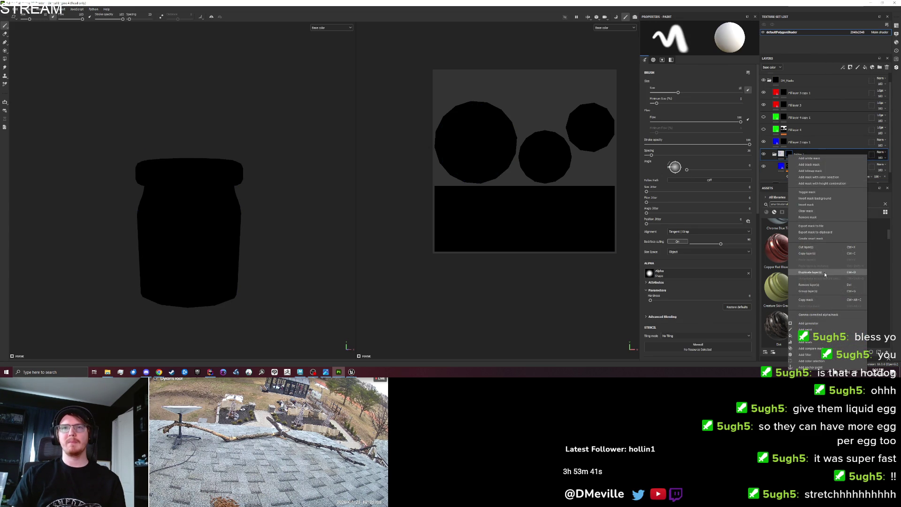
pyautogui.click(826, 317)
pyautogui.click(700, 40)
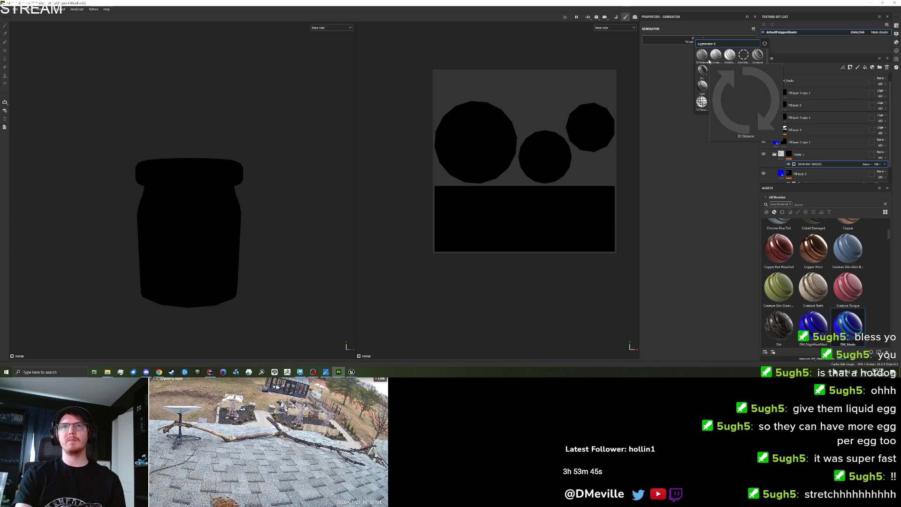
# Step: Search the generator picker with terms like 'normal', 'gen', 'met' and 'generators'
pyautogui.write('urfdd')
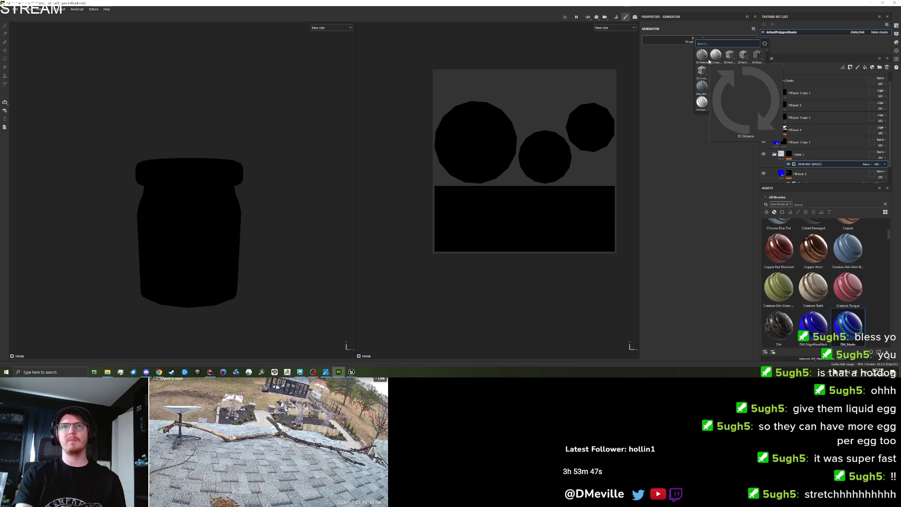
pyautogui.press('BackSpace')
pyautogui.press('BackSpace')
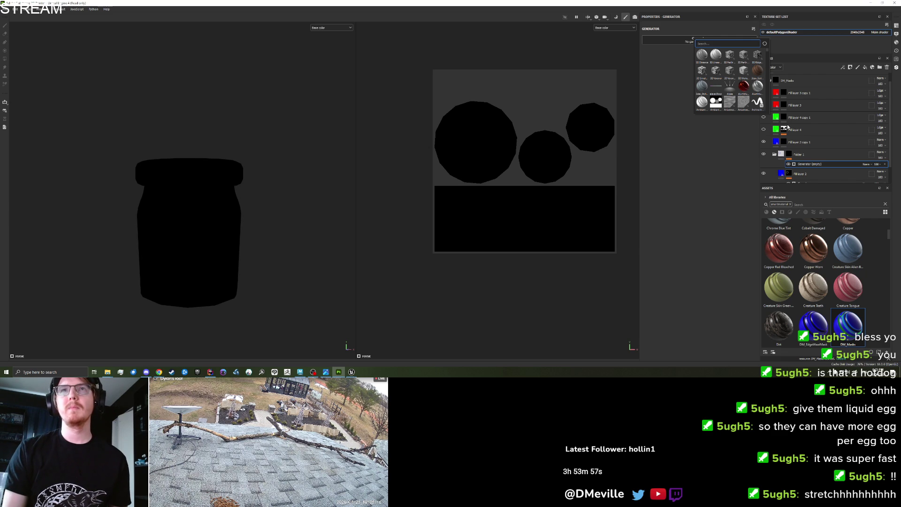
pyautogui.write('normal')
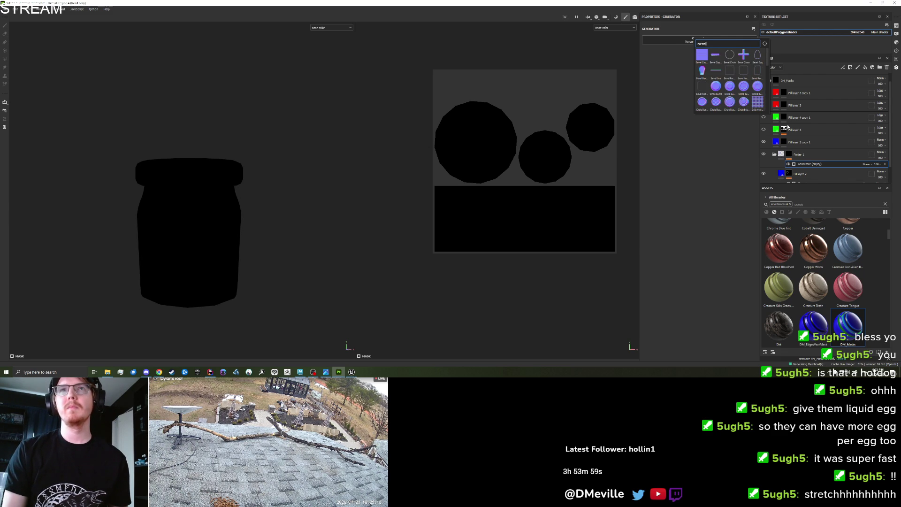
pyautogui.press('BackSpace')
pyautogui.press('BackSpace')
pyautogui.press('BackSpace')
pyautogui.write('generator: n')
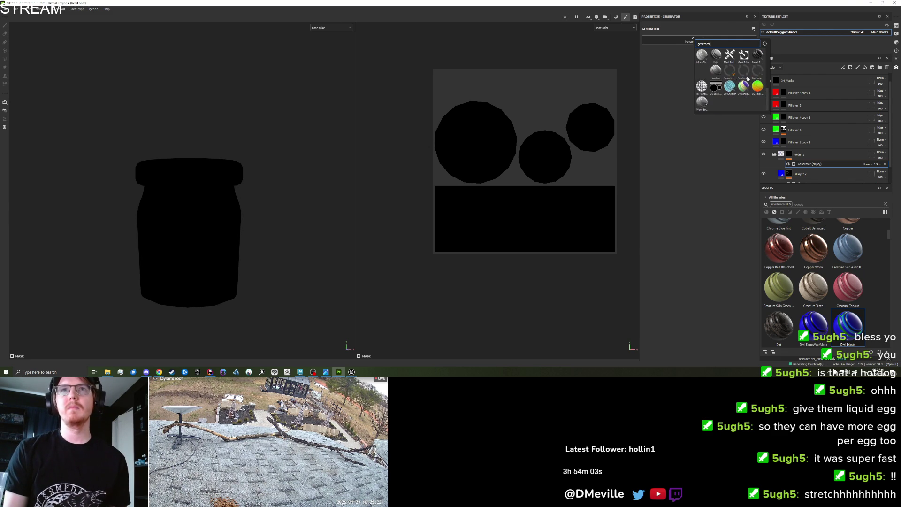
pyautogui.press('BackSpace')
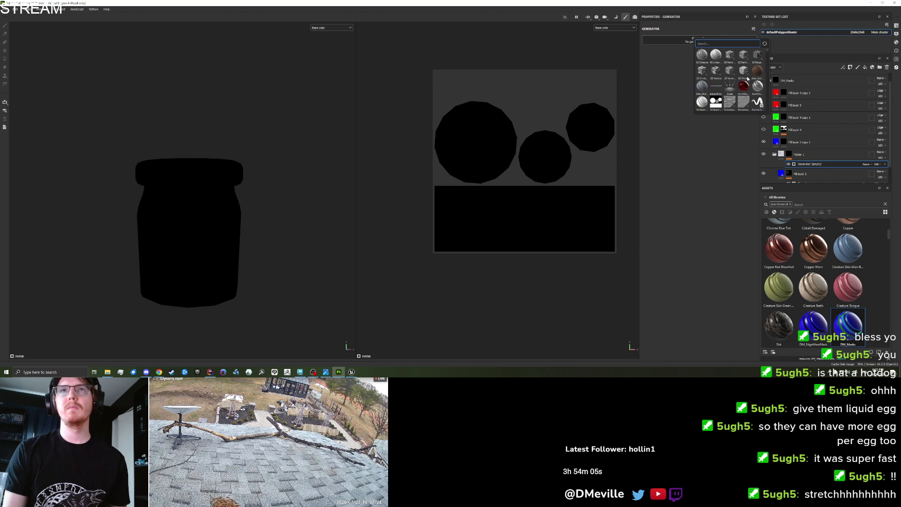
pyautogui.write('gen')
pyautogui.press('BackSpace')
pyautogui.press('BackSpace')
pyautogui.press('BackSpace')
pyautogui.write('met')
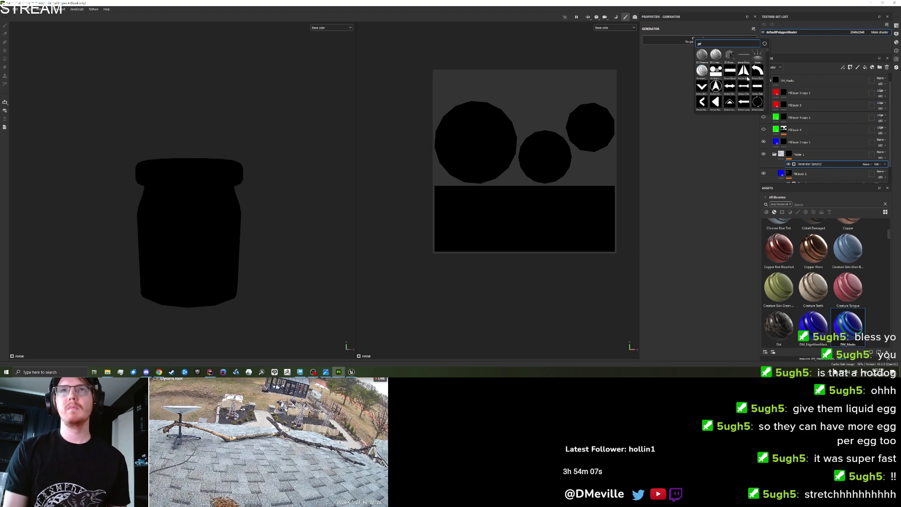
pyautogui.press('BackSpace')
pyautogui.press('BackSpace')
pyautogui.press('BackSpace')
pyautogui.write('generator')
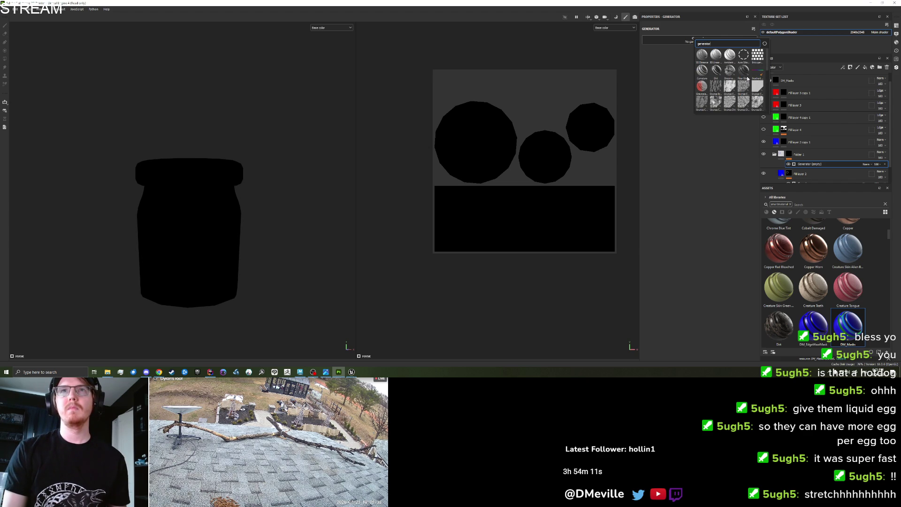
pyautogui.write('s')
pyautogui.press('BackSpace')
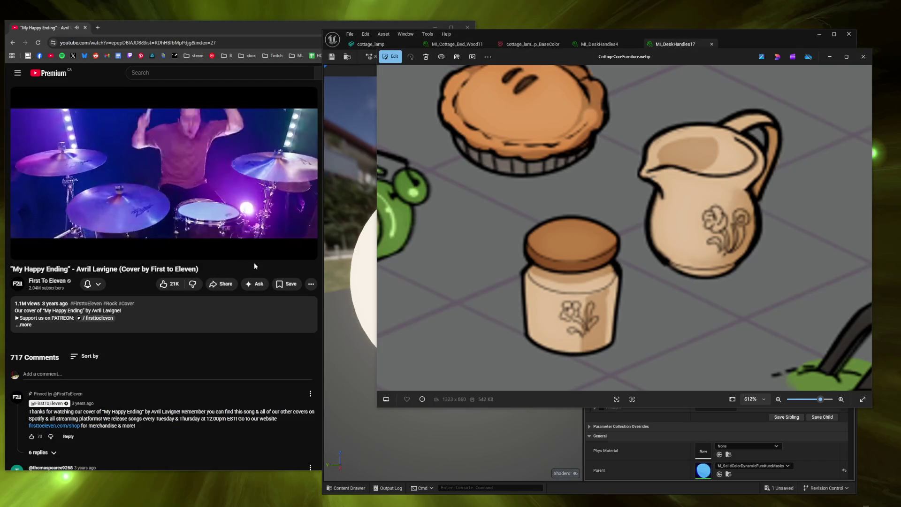
# Step: Search Google for 'substance painter mask by normal direction' in a new tab
pyautogui.hotkey('ctrl', 't')
pyautogui.write('subst')
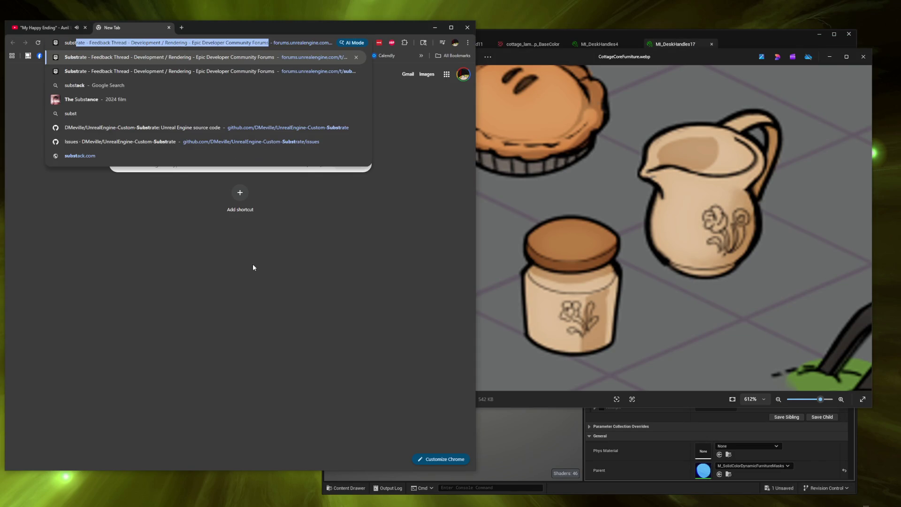
pyautogui.write('ance painter mask ')
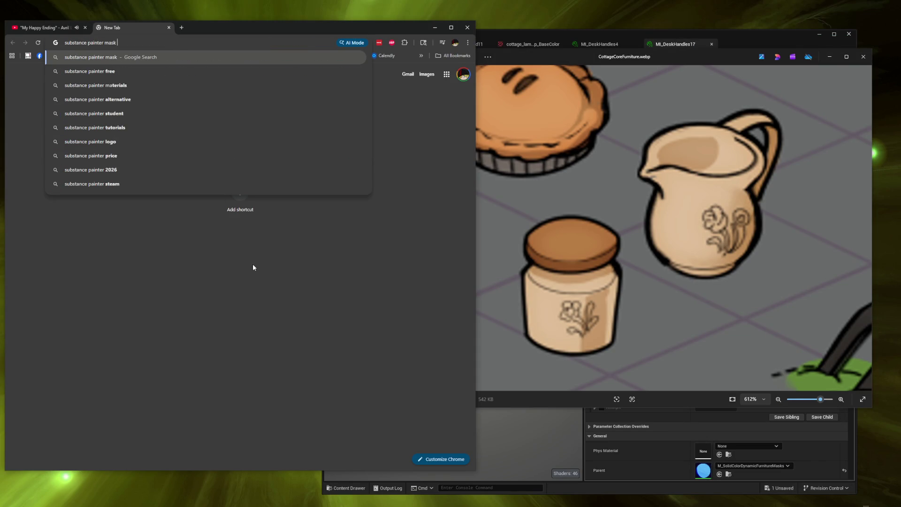
pyautogui.write('by normal fa')
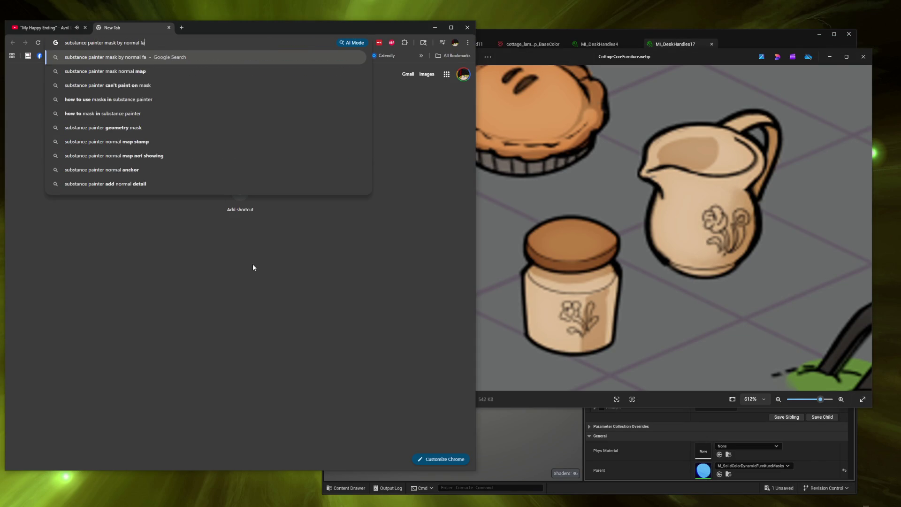
pyautogui.press('BackSpace')
pyautogui.write('direction')
pyautogui.press('Return')
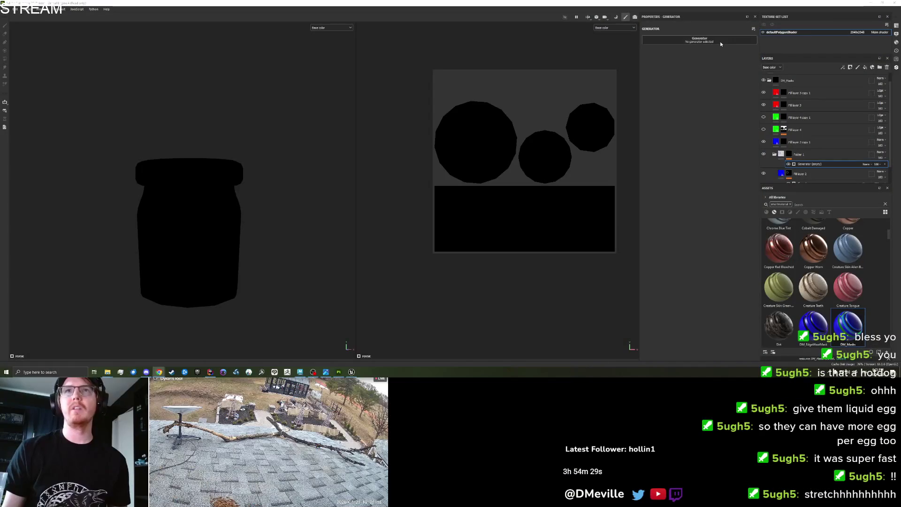
# Step: Apply a Light generator to Folder 1's mask with Vertical Angle 104 and Highlight Glossiness 0.15
pyautogui.click(714, 41)
pyautogui.write('light')
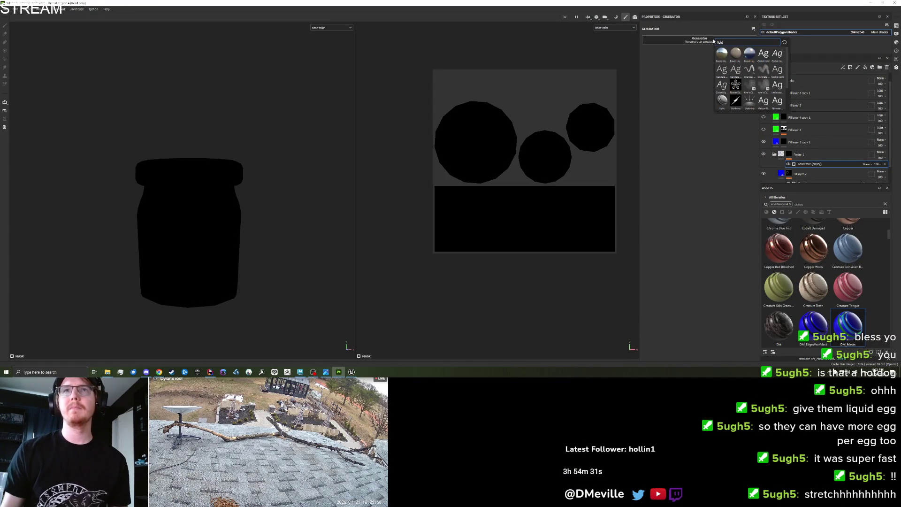
pyautogui.click(721, 103)
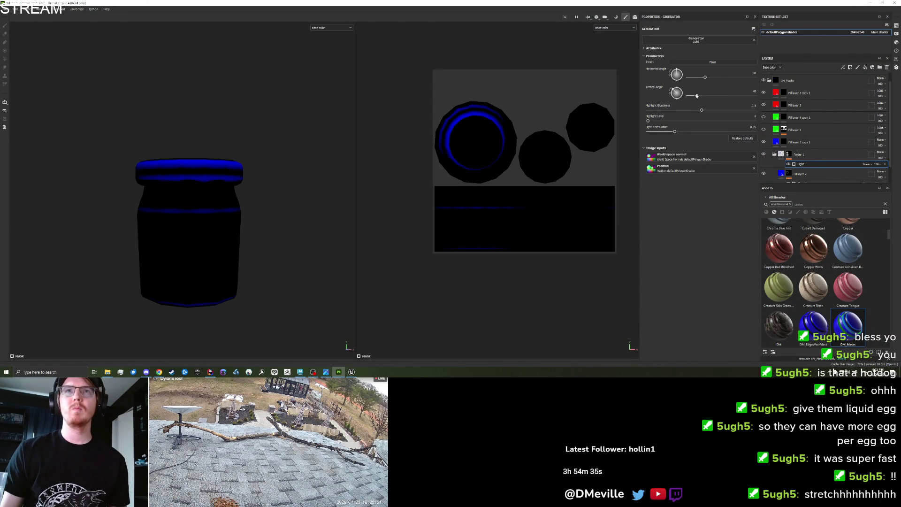
pyautogui.moveTo(697, 96); pyautogui.dragTo(616, 105)
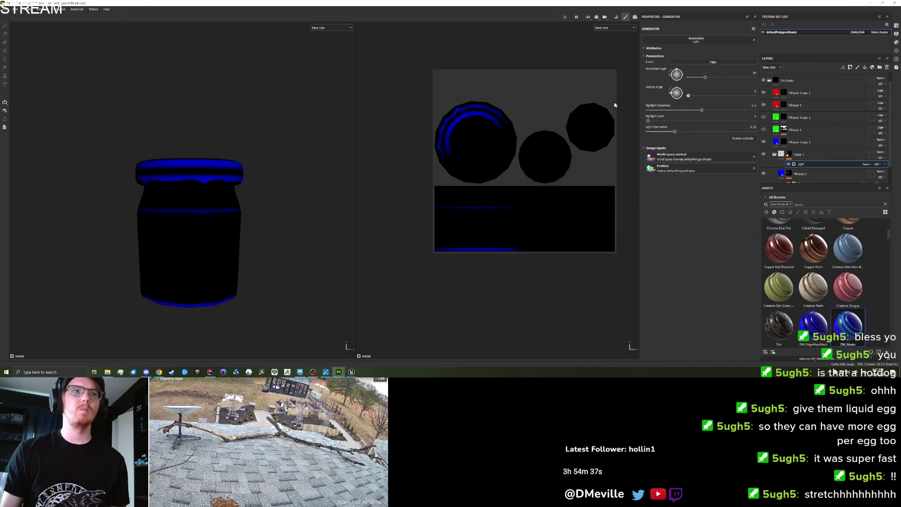
pyautogui.moveTo(671, 107); pyautogui.dragTo(709, 110)
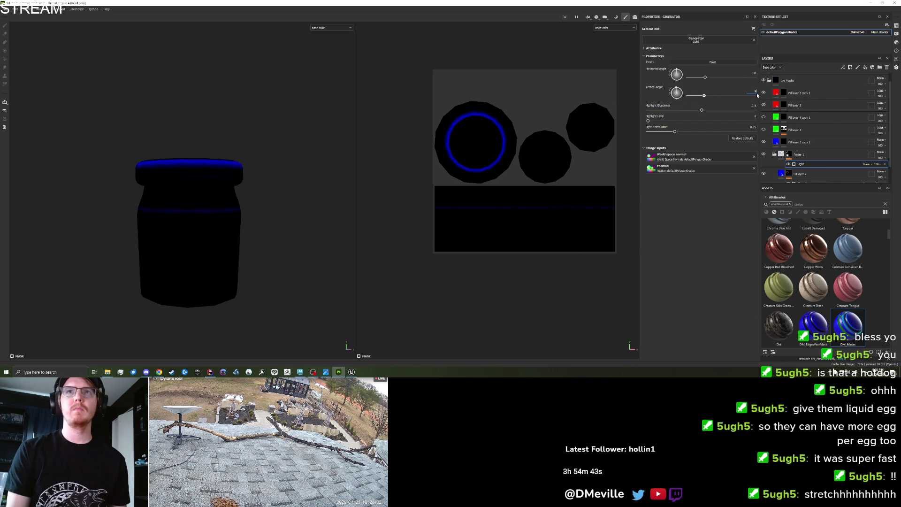
pyautogui.scroll(-2, 187, 195)
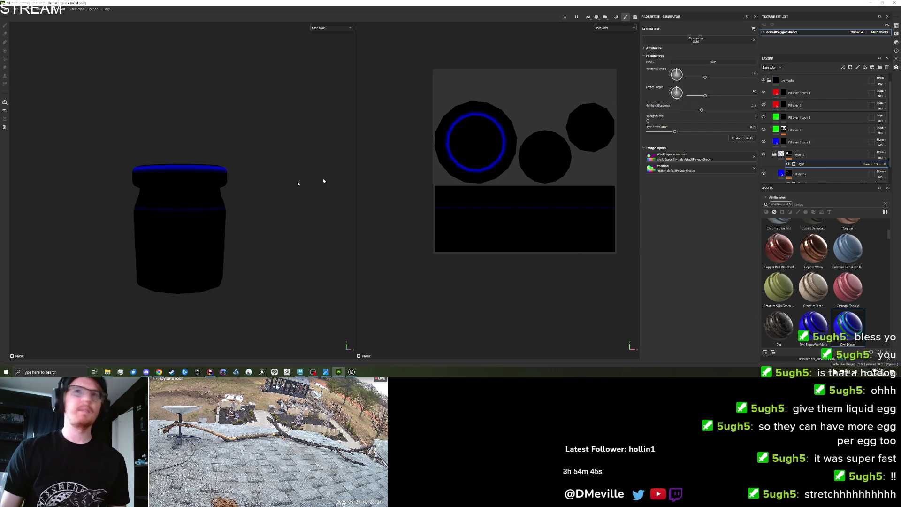
pyautogui.moveTo(703, 110)
pyautogui.mouseDown()
pyautogui.moveTo(647, 111)
pyautogui.moveTo(798, 120)
pyautogui.mouseUp()
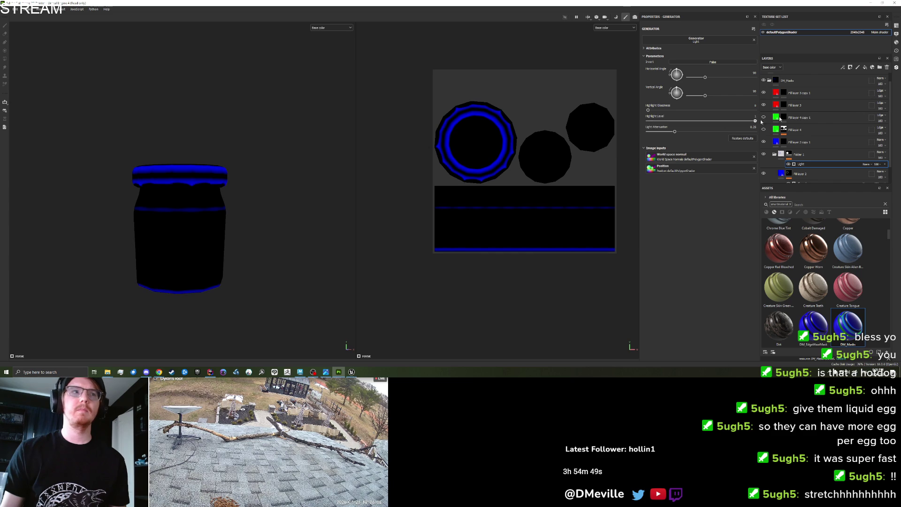
pyautogui.moveTo(647, 111)
pyautogui.mouseDown()
pyautogui.moveTo(730, 121)
pyautogui.moveTo(703, 125)
pyautogui.mouseUp()
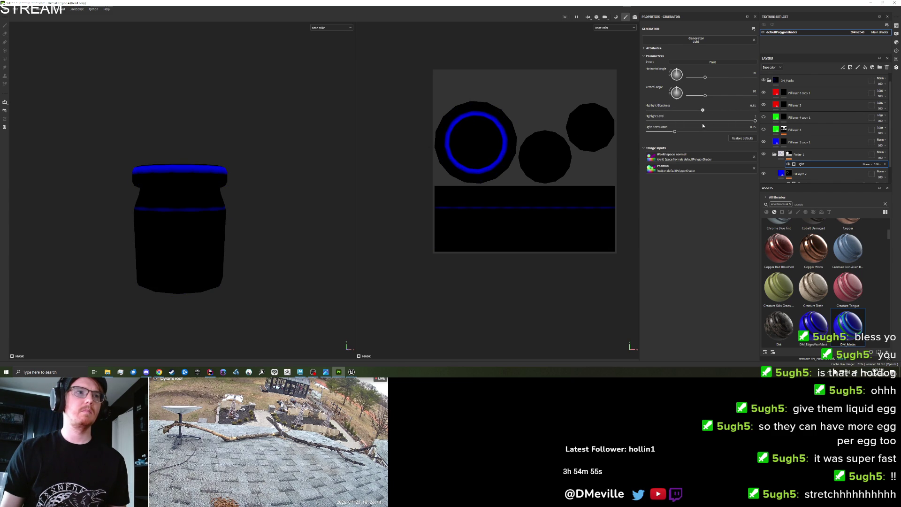
pyautogui.moveTo(350, 197)
pyautogui.mouseDown()
pyautogui.moveTo(271, 263)
pyautogui.moveTo(226, 231)
pyautogui.moveTo(67, 187)
pyautogui.moveTo(295, 132)
pyautogui.moveTo(266, 216)
pyautogui.moveTo(254, 199)
pyautogui.moveTo(258, 185)
pyautogui.mouseUp()
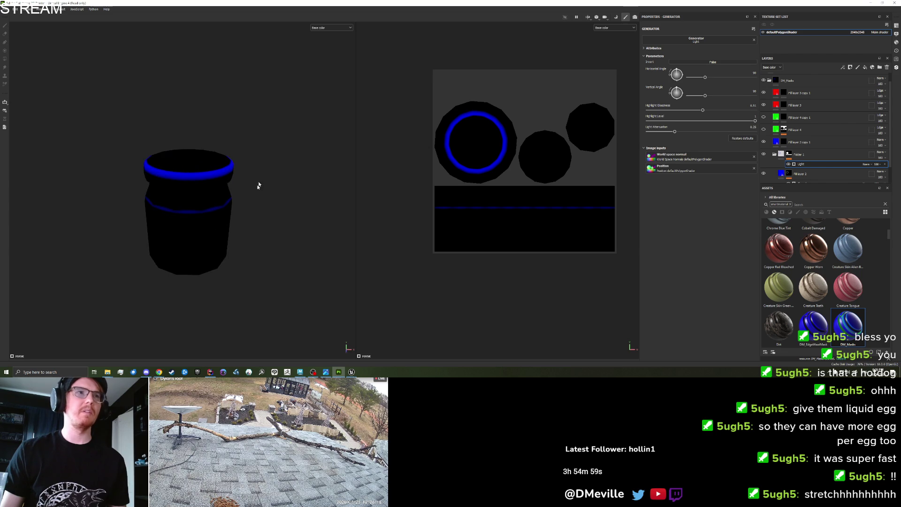
pyautogui.click(804, 142)
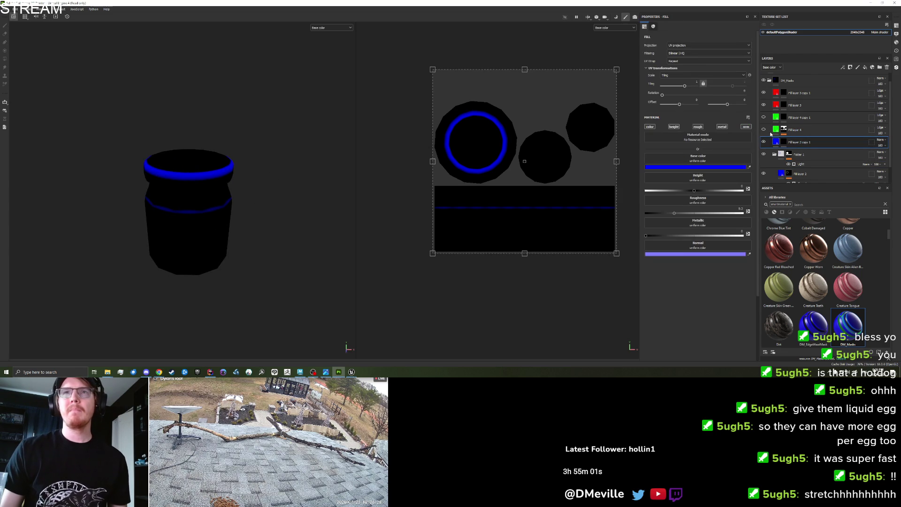
# Step: Show Fill layer 4 and set its Ambient Occlusion mask to Global Blur 2.62, Balance 0.45, Contrast 0.52
pyautogui.click(764, 130)
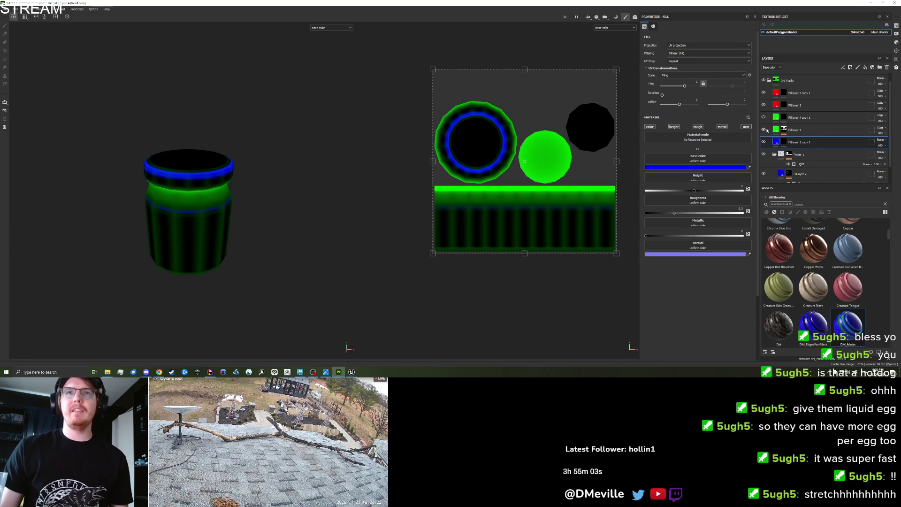
pyautogui.click(764, 130)
pyautogui.click(764, 129)
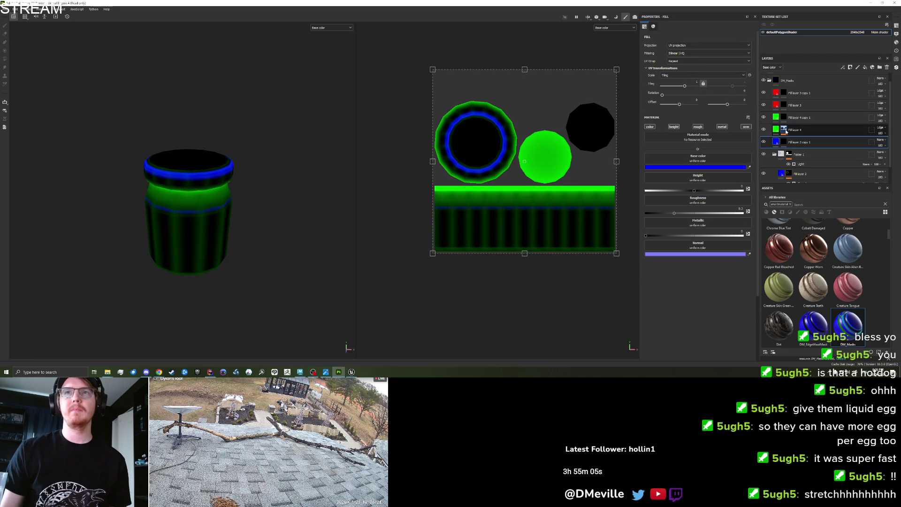
pyautogui.click(784, 129)
pyautogui.click(805, 140)
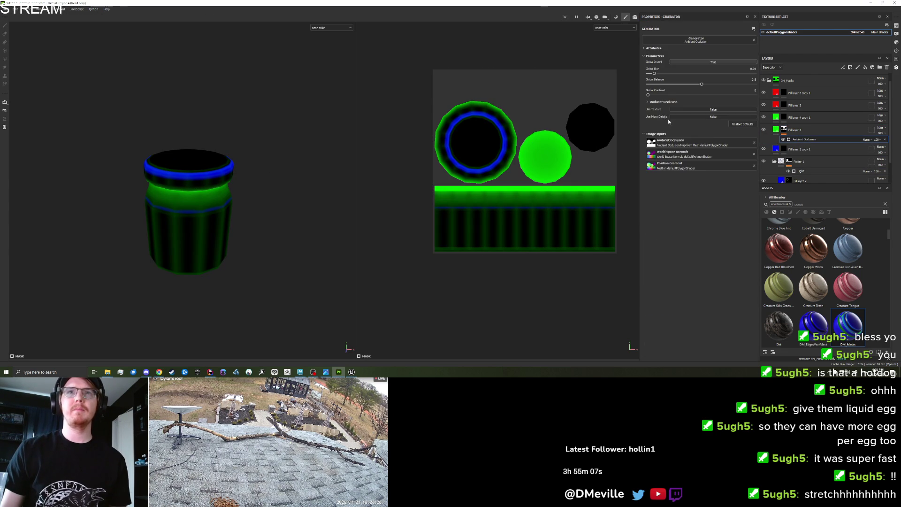
pyautogui.moveTo(664, 77)
pyautogui.mouseDown()
pyautogui.moveTo(643, 85)
pyautogui.moveTo(704, 96)
pyautogui.mouseUp()
pyautogui.moveTo(378, 171)
pyautogui.mouseDown()
pyautogui.moveTo(280, 167)
pyautogui.moveTo(231, 191)
pyautogui.mouseUp()
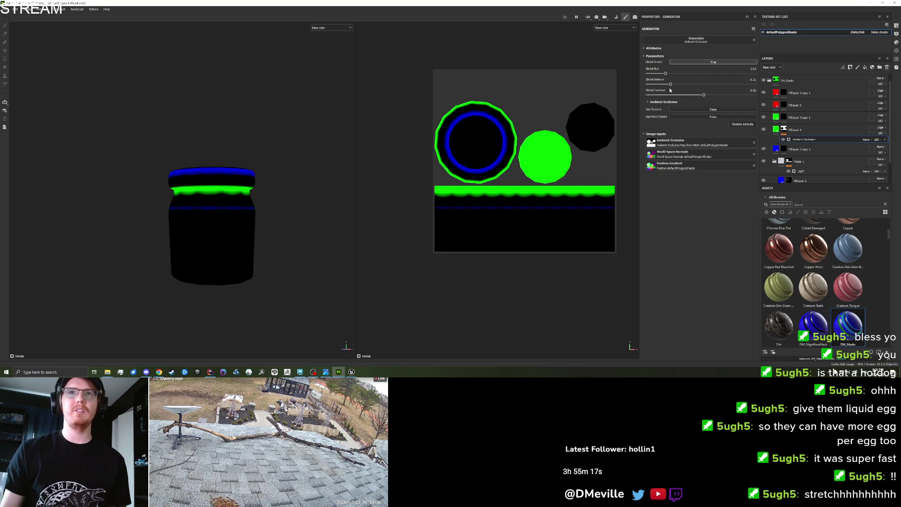
pyautogui.moveTo(670, 86)
pyautogui.mouseDown()
pyautogui.moveTo(657, 85)
pyautogui.moveTo(692, 88)
pyautogui.mouseUp()
pyautogui.click(885, 133)
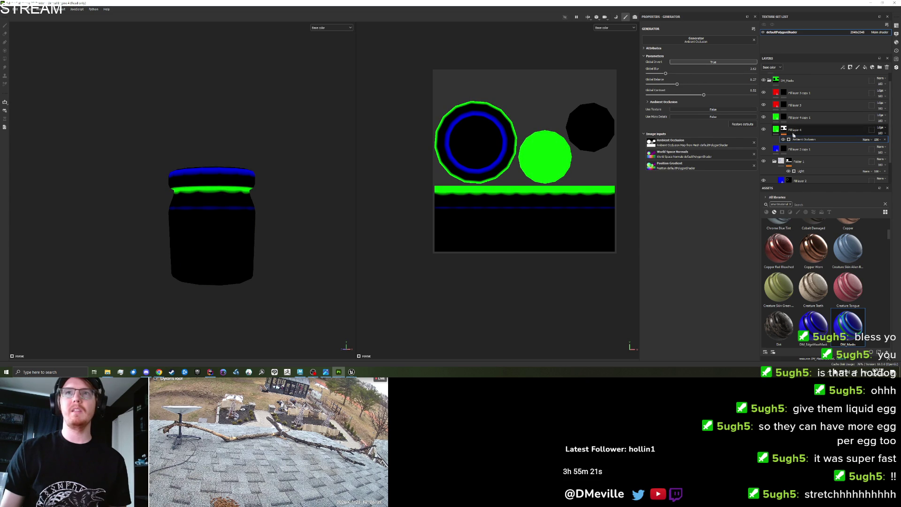
# Step: Lower the green layer's opacity and select its mask for painting
pyautogui.click(886, 133)
pyautogui.moveTo(883, 143); pyautogui.dragTo(877, 145)
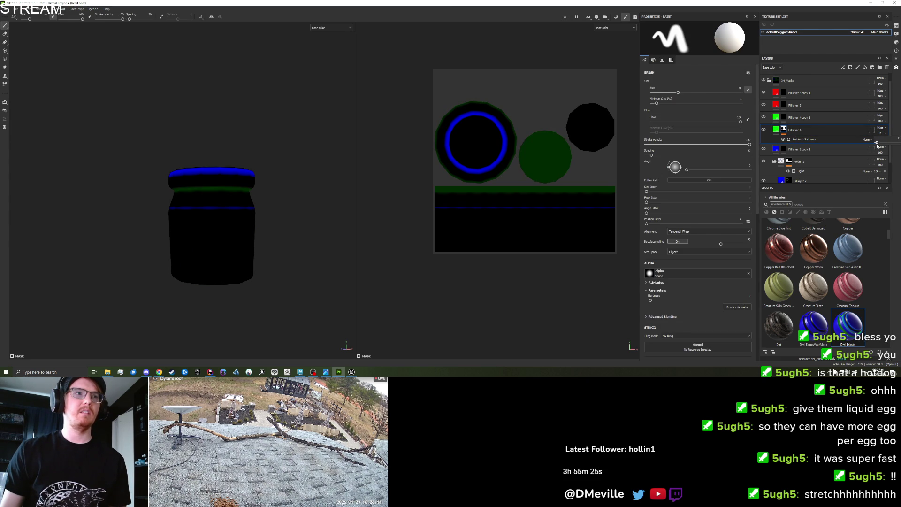
pyautogui.click(798, 117)
pyautogui.click(784, 117)
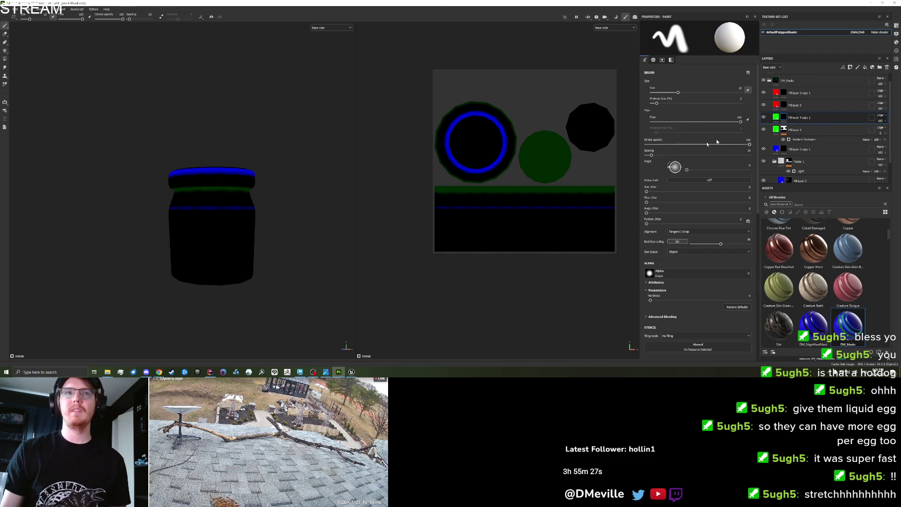
# Step: Undo a trial stroke and shrink the brush size to 3.11
pyautogui.scroll(2, 243, 253)
pyautogui.scroll(2, 243, 254)
pyautogui.moveTo(207, 254)
pyautogui.mouseDown()
pyautogui.moveTo(190, 215)
pyautogui.moveTo(226, 247)
pyautogui.mouseUp()
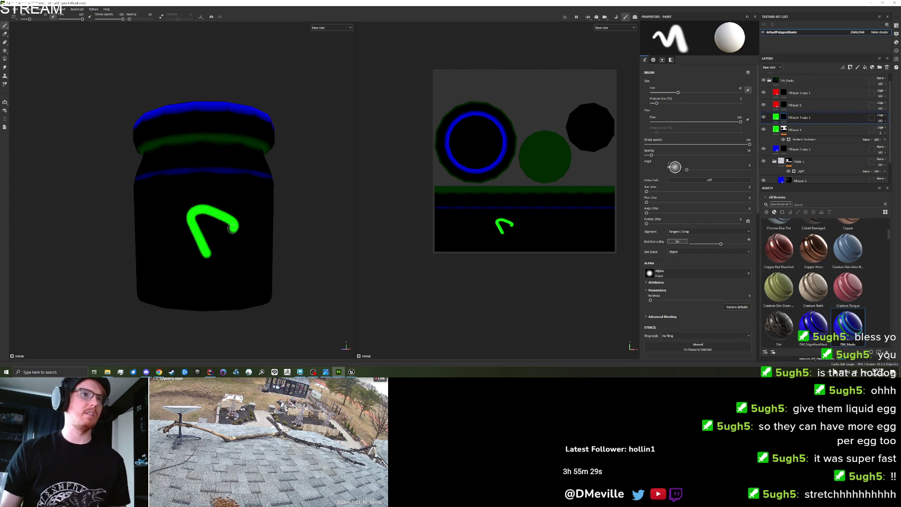
pyautogui.hotkey('ctrl', 'z')
pyautogui.press('[')
pyautogui.press('[')
pyautogui.press('[')
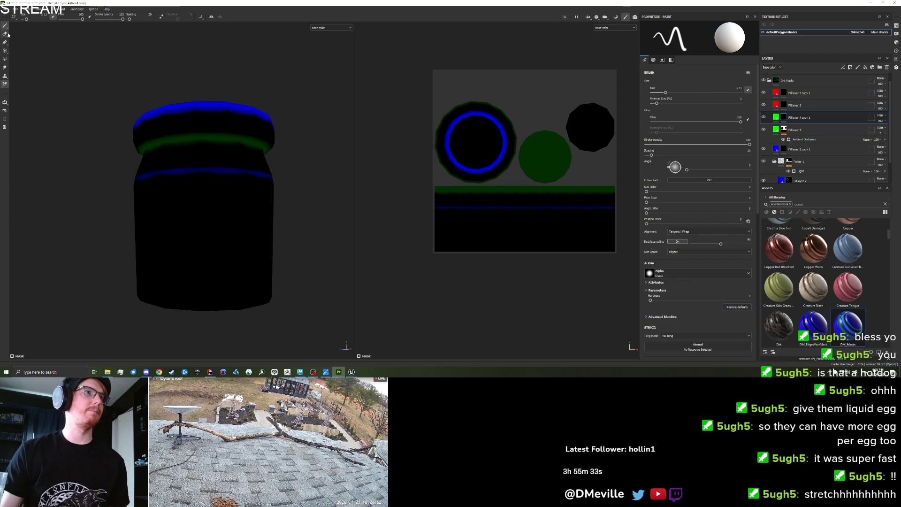
# Step: Test fine green strokes on the jar body, undoing each one
pyautogui.moveTo(222, 252)
pyautogui.mouseDown()
pyautogui.moveTo(220, 235)
pyautogui.moveTo(187, 219)
pyautogui.moveTo(243, 243)
pyautogui.moveTo(253, 240)
pyautogui.moveTo(247, 231)
pyautogui.mouseUp()
pyautogui.hotkey('ctrl', 'z')
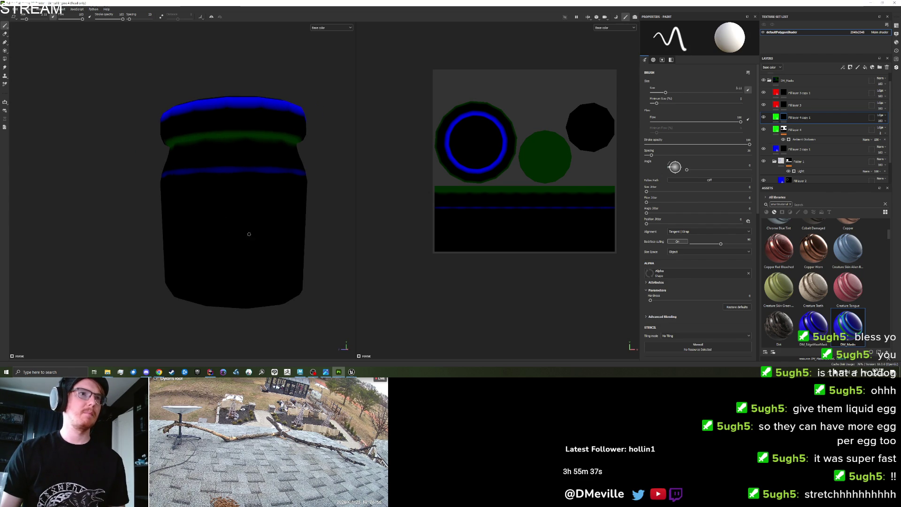
pyautogui.scroll(-2, 179, 244)
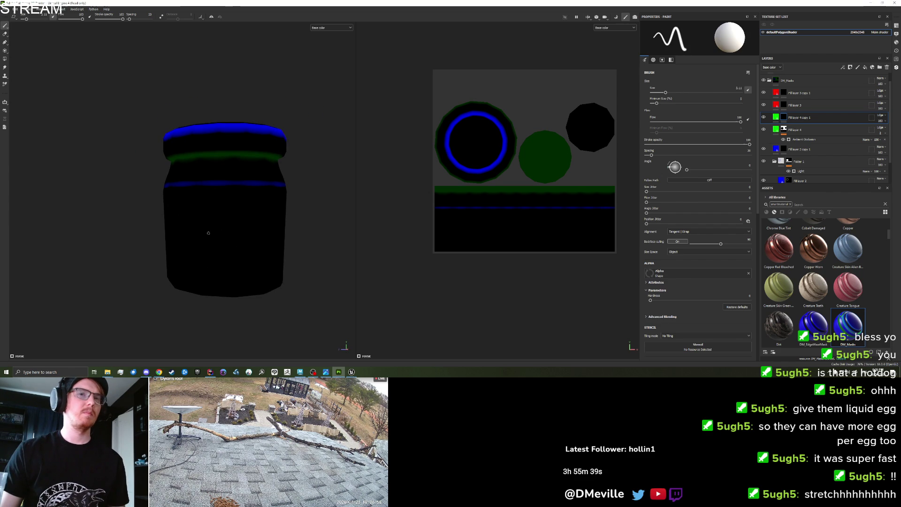
pyautogui.scroll(1, 179, 306)
pyautogui.moveTo(178, 306)
pyautogui.mouseDown()
pyautogui.moveTo(191, 312)
pyautogui.moveTo(183, 305)
pyautogui.mouseUp()
pyautogui.moveTo(216, 222); pyautogui.dragTo(215, 201)
pyautogui.hotkey('ctrl', 'z')
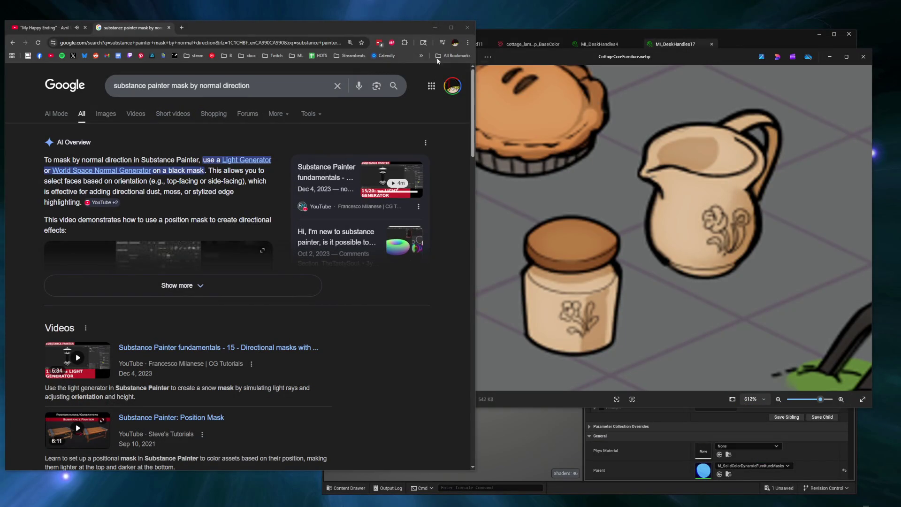
# Step: Search Google Images for 'country mason jar large'
pyautogui.click(266, 85)
pyautogui.hotkey('ctrl', 'a')
pyautogui.write('countery')
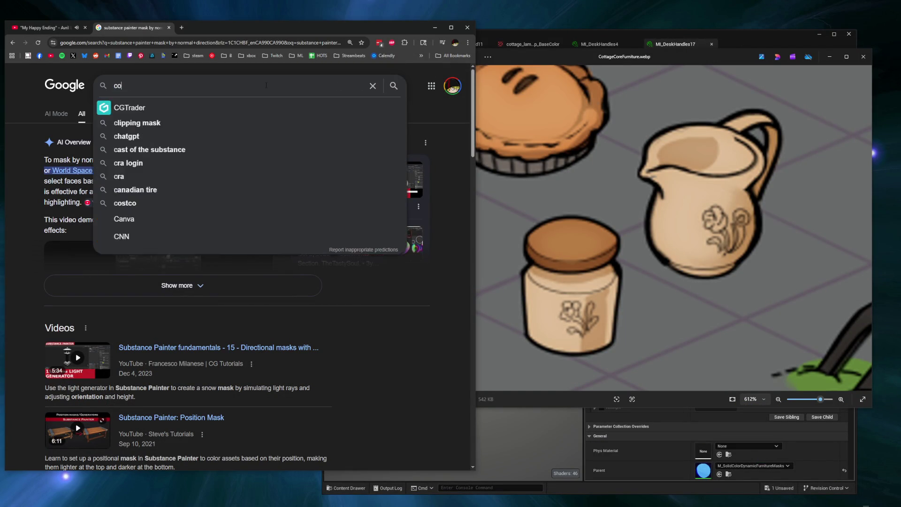
pyautogui.press('BackSpace')
pyautogui.press('BackSpace')
pyautogui.press('BackSpace')
pyautogui.write('ry ')
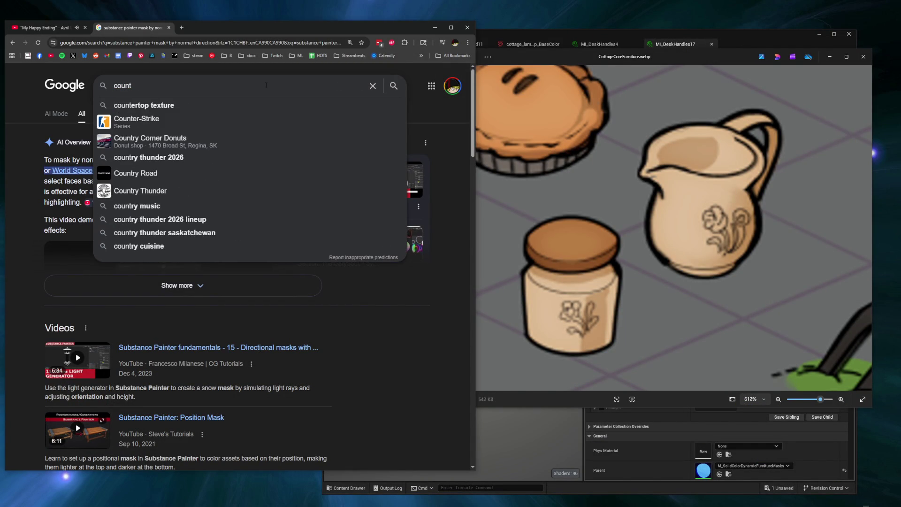
pyautogui.write('mason j')
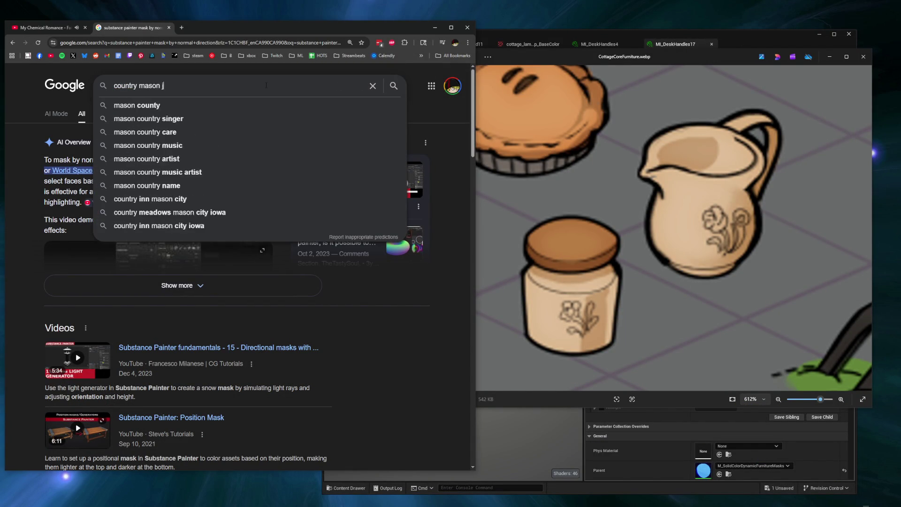
pyautogui.write('ar large')
pyautogui.press('Return')
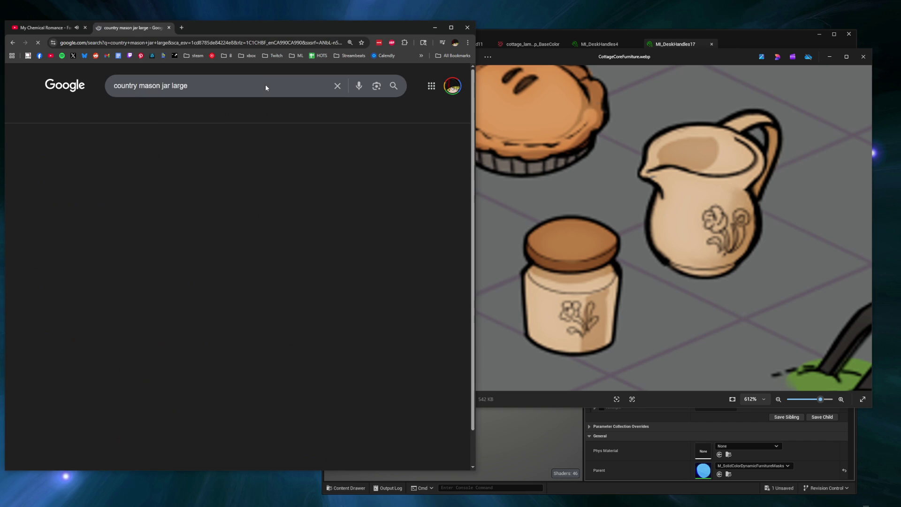
pyautogui.click(106, 114)
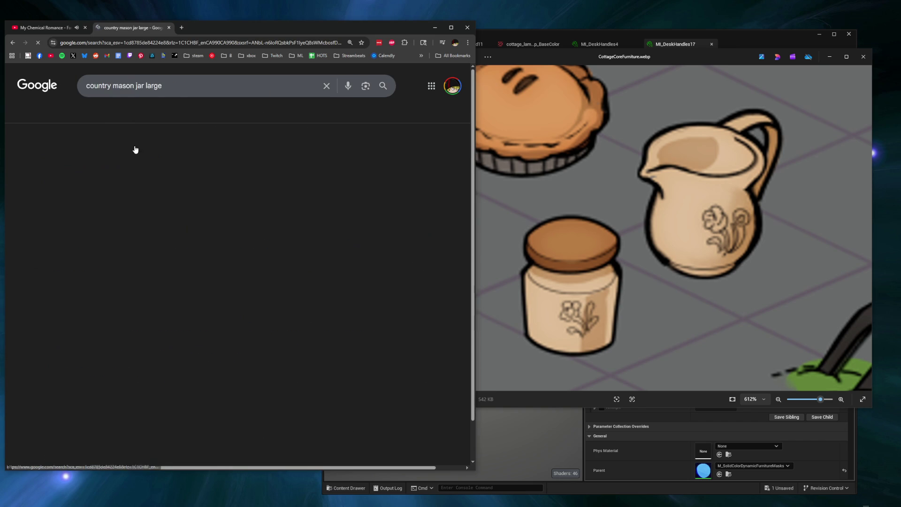
# Step: Search for ceramic jar images instead and scroll through the results
pyautogui.click(133, 88)
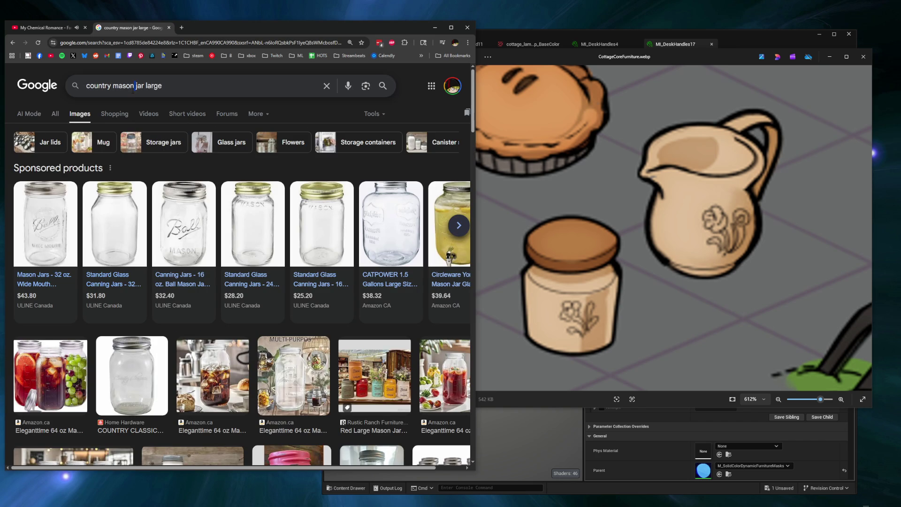
pyautogui.press('BackSpace')
pyautogui.press('BackSpace')
pyautogui.press('BackSpace')
pyautogui.press('BackSpace')
pyautogui.write('cermaic')
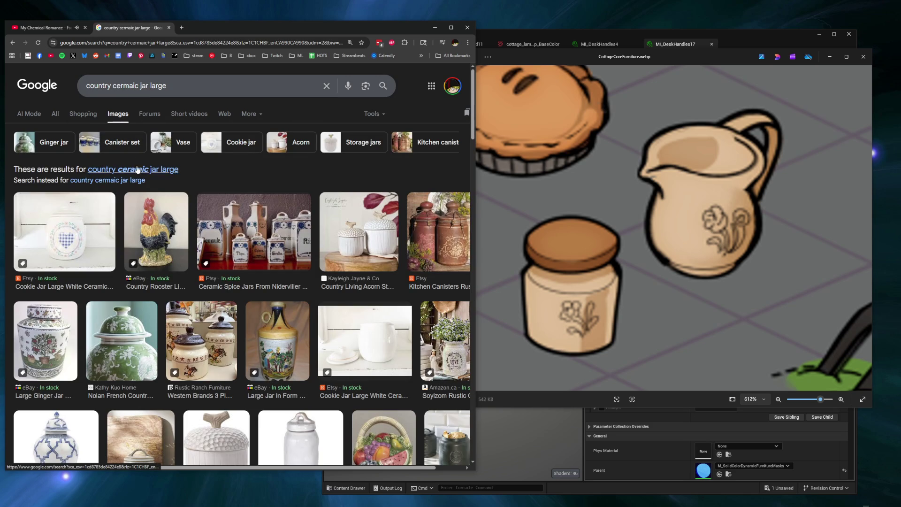
pyautogui.click(138, 170)
pyautogui.scroll(-3, 204, 205)
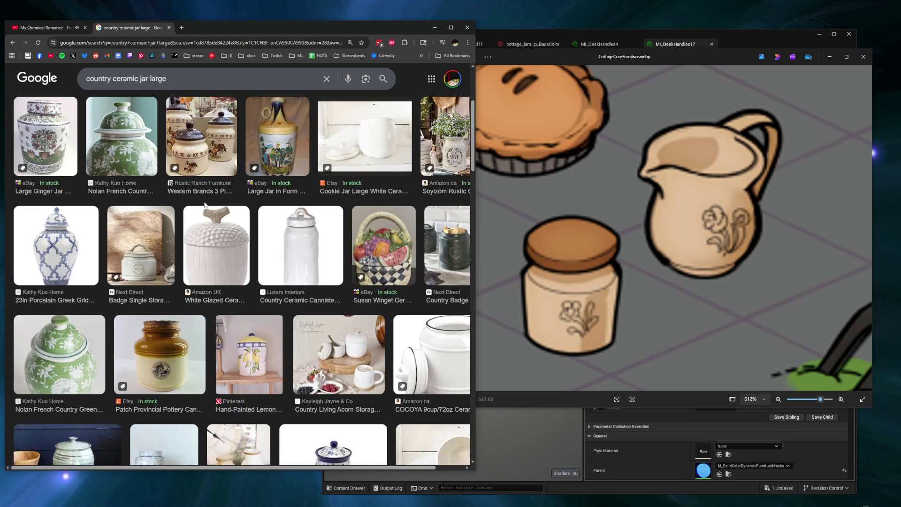
pyautogui.scroll(-3, 205, 205)
pyautogui.scroll(-3, 205, 205)
pyautogui.scroll(-3, 204, 206)
pyautogui.scroll(-3, 205, 205)
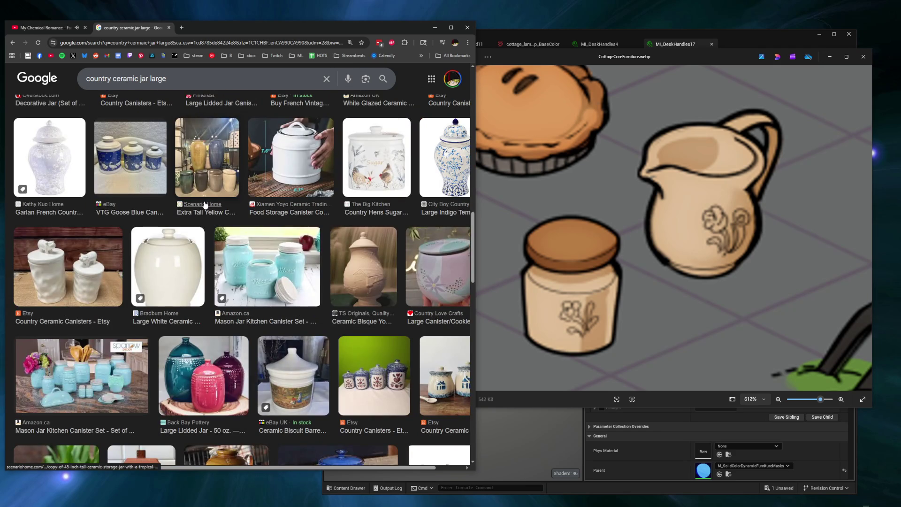
pyautogui.scroll(-3, 205, 205)
pyautogui.scroll(-3, 205, 205)
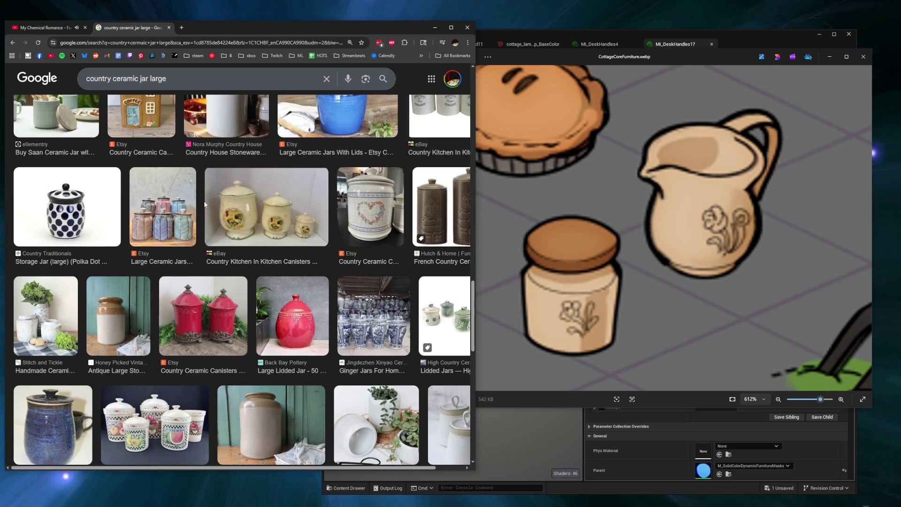
pyautogui.scroll(-3, 205, 205)
# Step: Refine the search to 'farm jar', then 'farm jar large', then 'farm jar large tan'
pyautogui.tripleClick(190, 83)
pyautogui.write('farm jar')
pyautogui.press('Return')
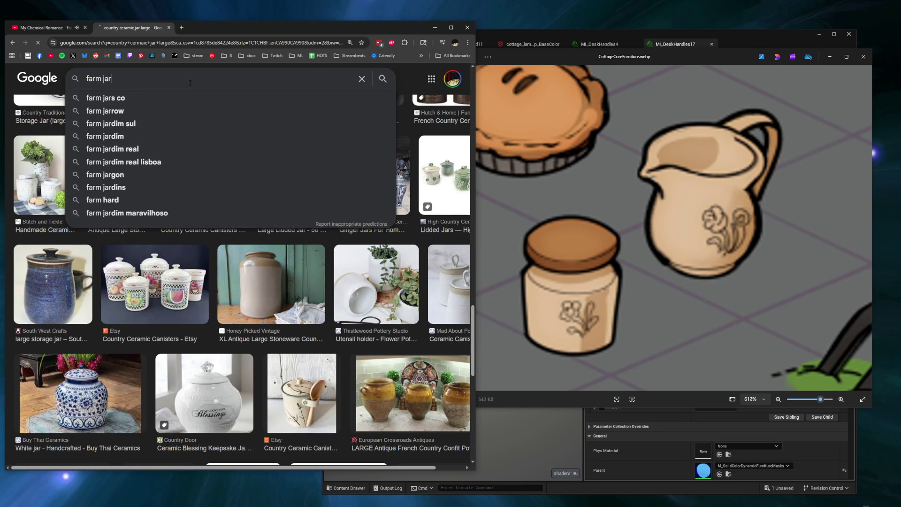
pyautogui.write(' large')
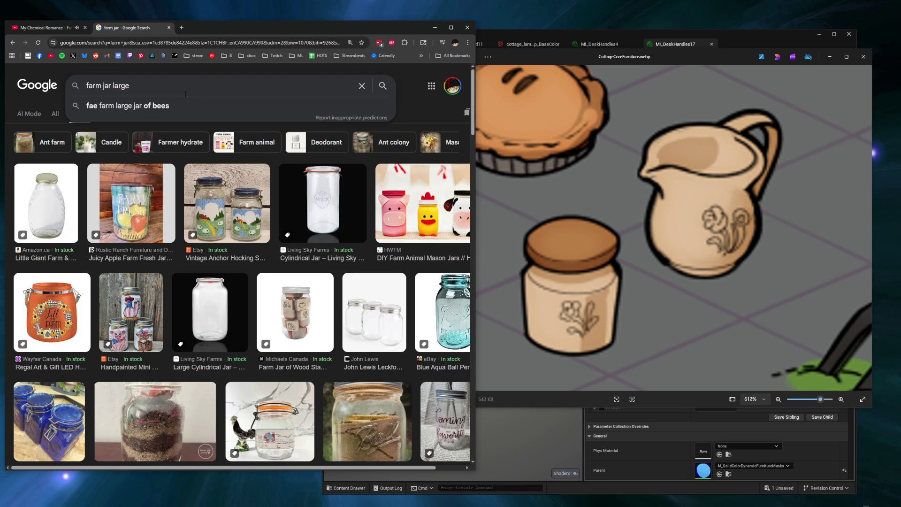
pyautogui.press('Return')
pyautogui.write('tan')
pyautogui.press('Return')
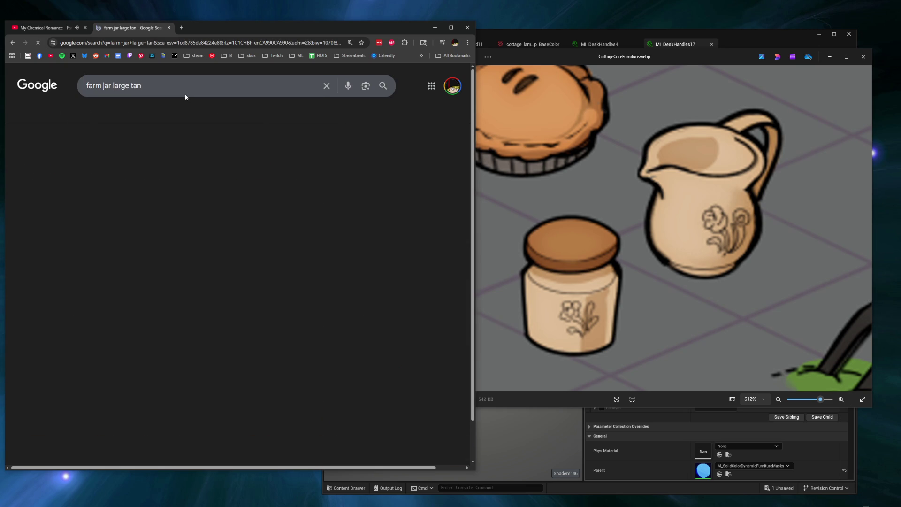
pyautogui.scroll(-5, 229, 217)
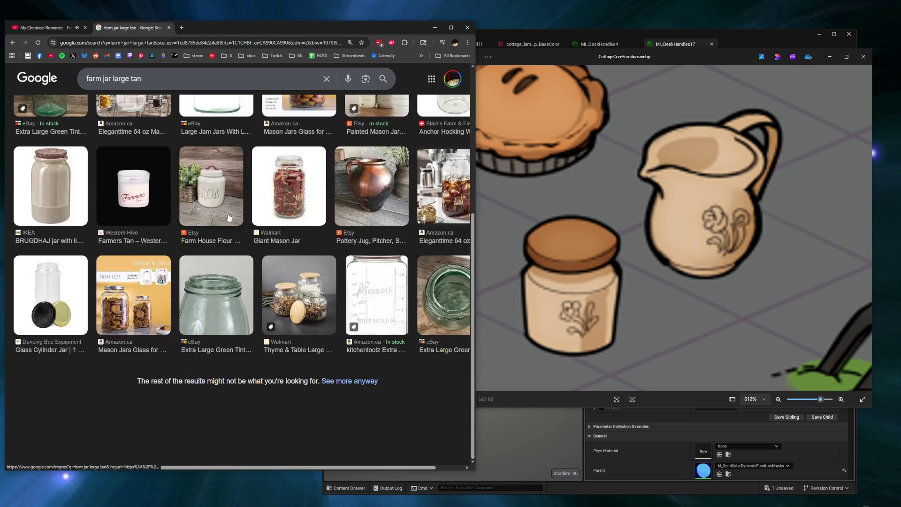
pyautogui.scroll(5, 229, 218)
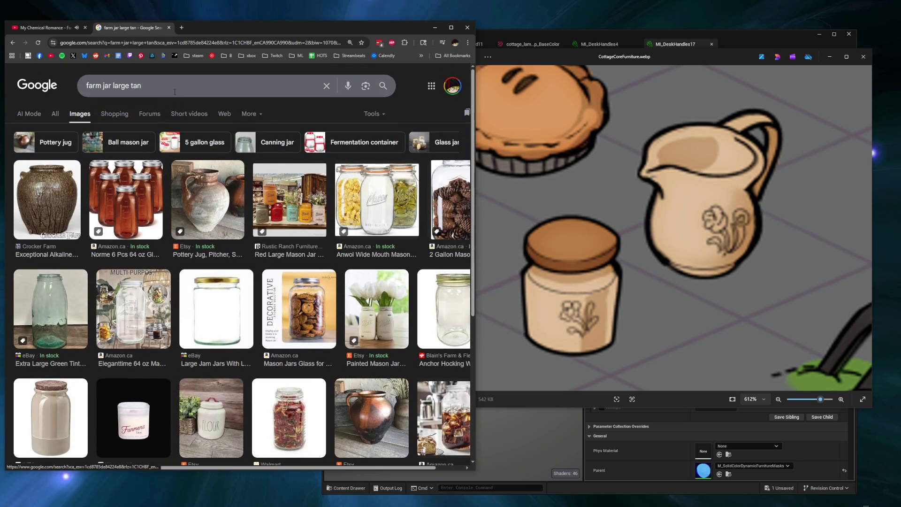
# Step: Settle on 'farm jar large pattern' image results and scroll through them
pyautogui.write('pattern')
pyautogui.press('Return')
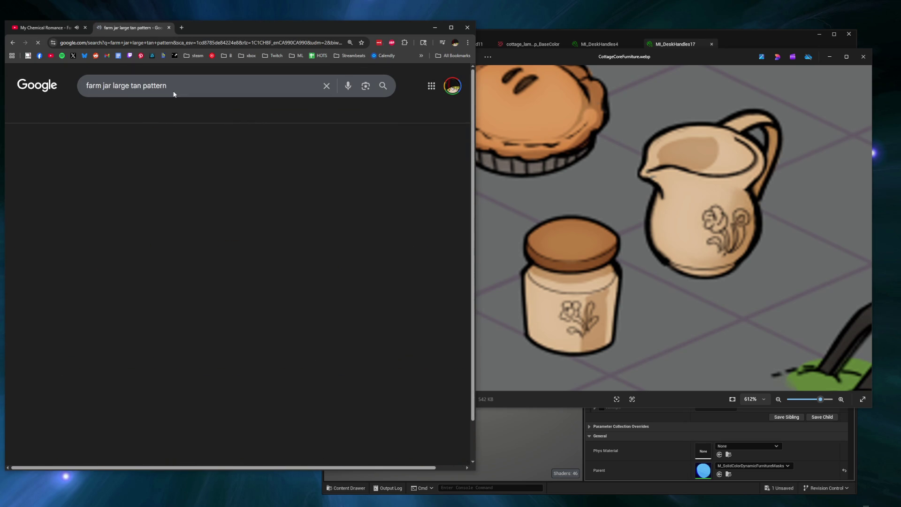
pyautogui.press('BackSpace')
pyautogui.press('BackSpace')
pyautogui.press('BackSpace')
pyautogui.press('Return')
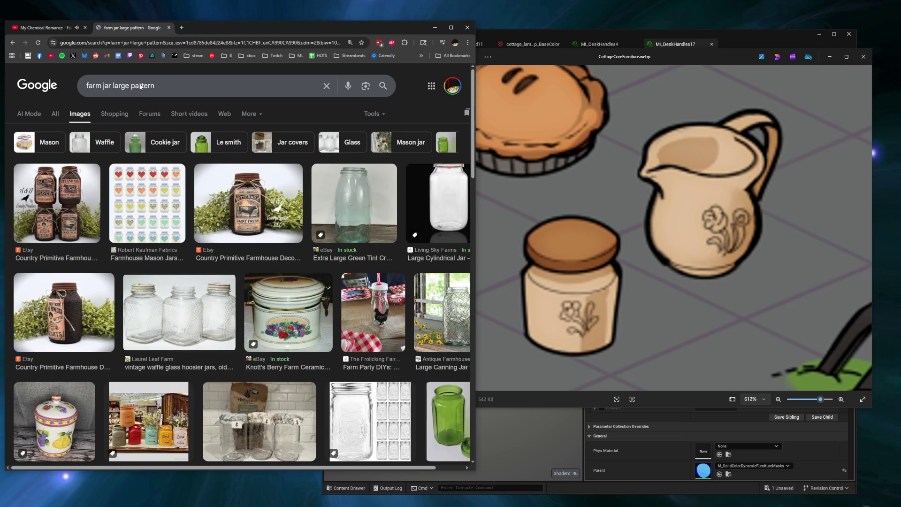
pyautogui.scroll(-10, 182, 201)
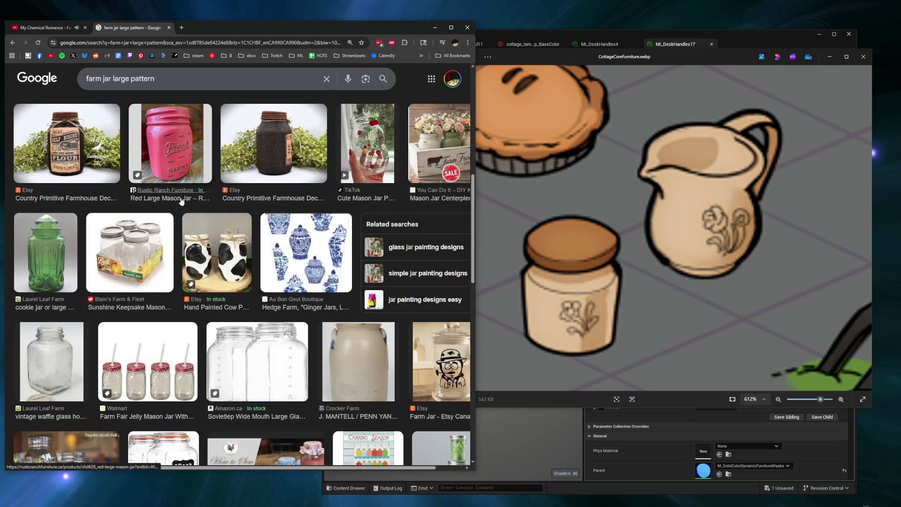
pyautogui.scroll(-2, 181, 200)
pyautogui.scroll(-3, 282, 211)
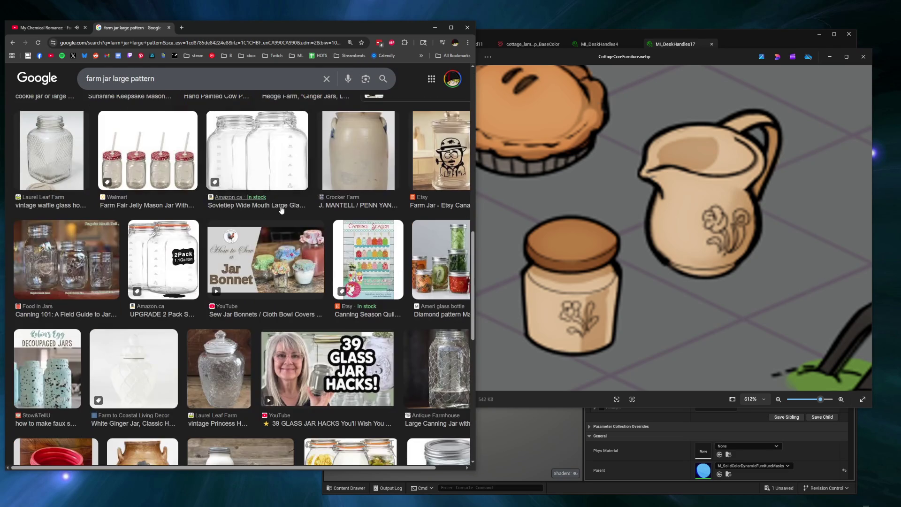
pyautogui.scroll(-10, 282, 211)
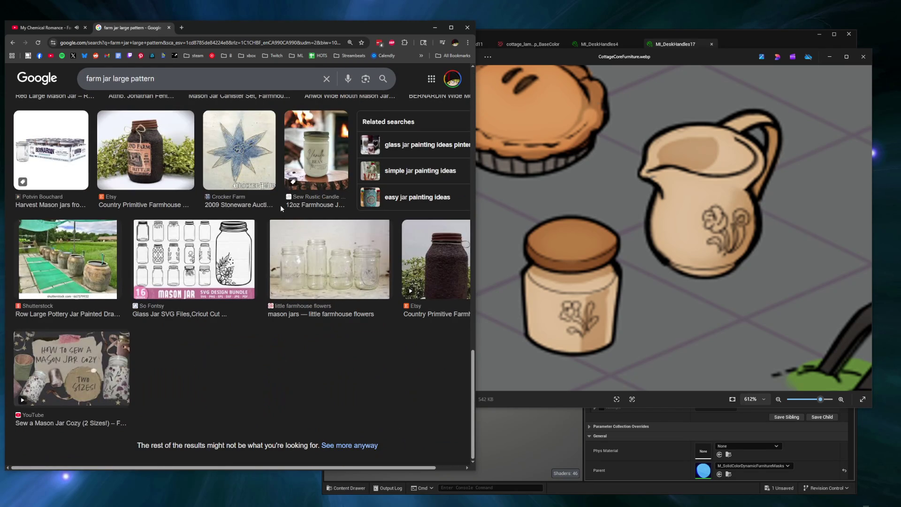
pyautogui.tripleClick(139, 84)
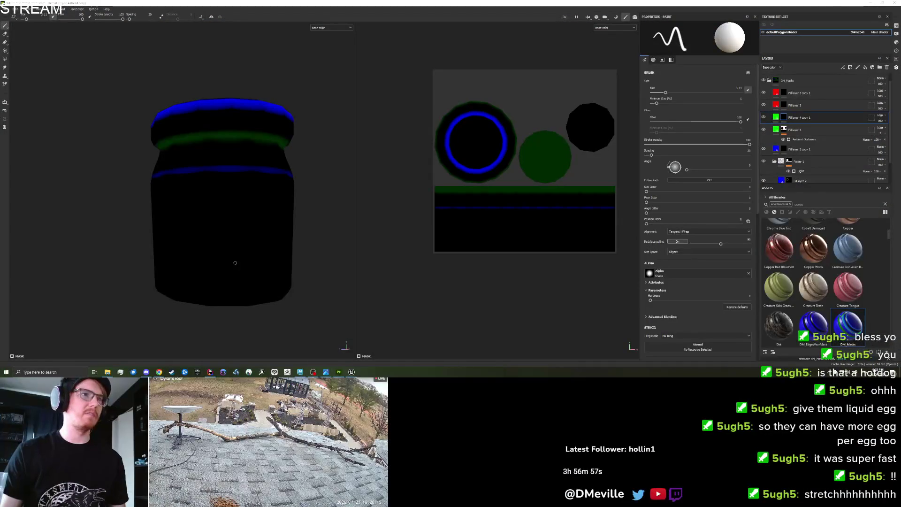
# Step: Paint the green flower stem and petal strokes on the jar body, undoing misplaced ones
pyautogui.moveTo(235, 263)
pyautogui.mouseDown()
pyautogui.moveTo(245, 221)
pyautogui.moveTo(244, 270)
pyautogui.moveTo(234, 273)
pyautogui.moveTo(211, 257)
pyautogui.moveTo(217, 266)
pyautogui.moveTo(215, 212)
pyautogui.mouseUp()
pyautogui.hotkey('ctrl', 'z')
pyautogui.hotkey('ctrl', 'z')
pyautogui.hotkey('ctrl', 'z')
pyautogui.hotkey('ctrl', 'z')
pyautogui.hotkey('ctrl', 'z')
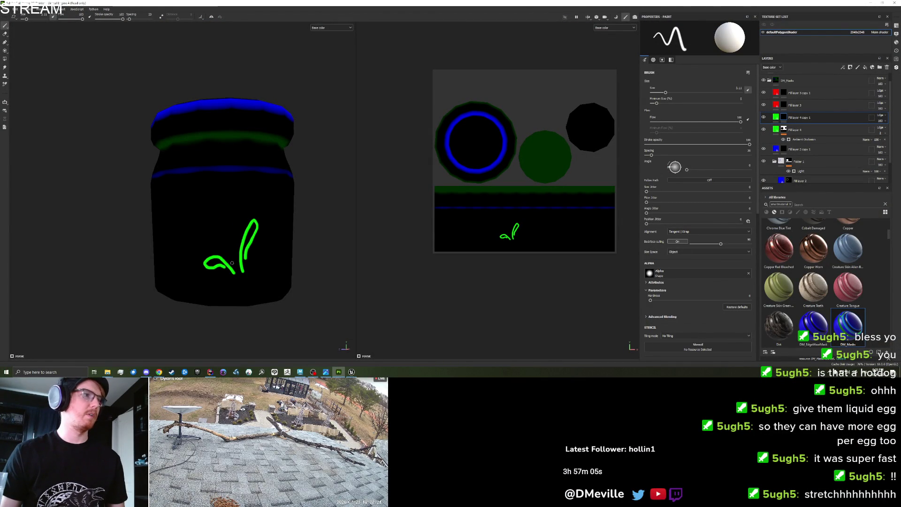
pyautogui.moveTo(232, 270); pyautogui.dragTo(210, 227)
pyautogui.hotkey('ctrl', 'z')
pyautogui.moveTo(237, 266)
pyautogui.mouseDown()
pyautogui.moveTo(214, 219)
pyautogui.moveTo(253, 256)
pyautogui.moveTo(249, 271)
pyautogui.mouseUp()
pyautogui.moveTo(214, 219)
pyautogui.mouseDown()
pyautogui.moveTo(202, 220)
pyautogui.moveTo(210, 232)
pyautogui.moveTo(200, 203)
pyautogui.moveTo(224, 212)
pyautogui.mouseUp()
pyautogui.hotkey('ctrl', 'z')
pyautogui.hotkey('ctrl', 'z')
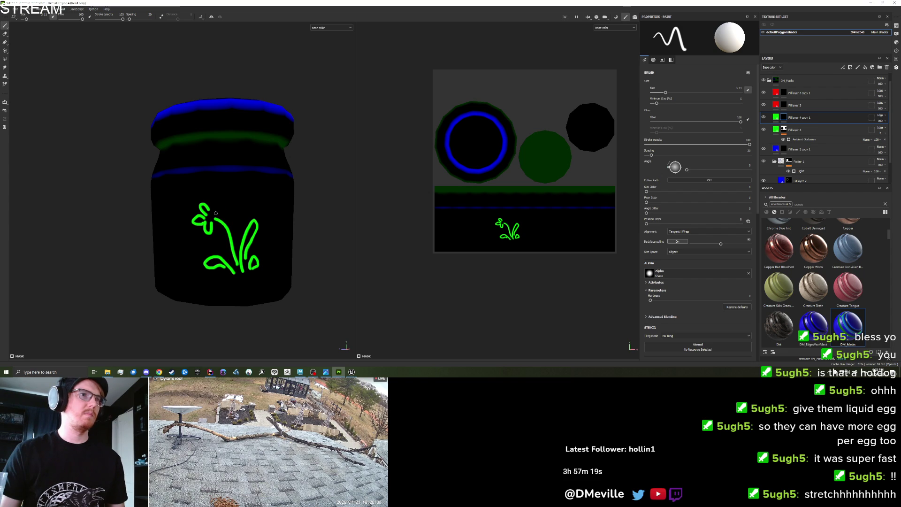
pyautogui.hotkey('ctrl', 'z')
pyautogui.hotkey('ctrl', 'z')
pyautogui.hotkey('ctrl', 'z')
pyautogui.hotkey('ctrl', 'z')
pyautogui.moveTo(247, 265)
pyautogui.mouseDown()
pyautogui.moveTo(261, 252)
pyautogui.moveTo(256, 269)
pyautogui.mouseUp()
pyautogui.hotkey('ctrl', 'z')
pyautogui.hotkey('ctrl', 'z')
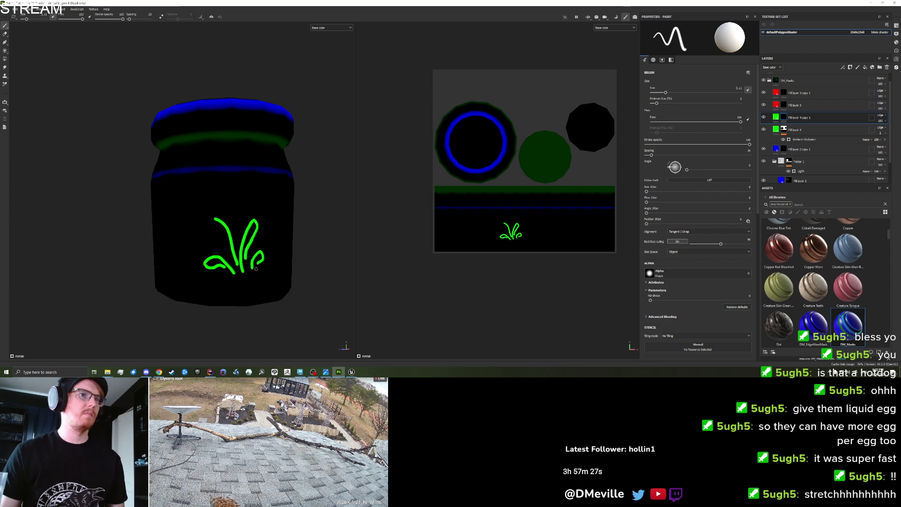
# Step: Add a green petal loop to the flower with the Paint tool and rotate to check it
pyautogui.press('e')
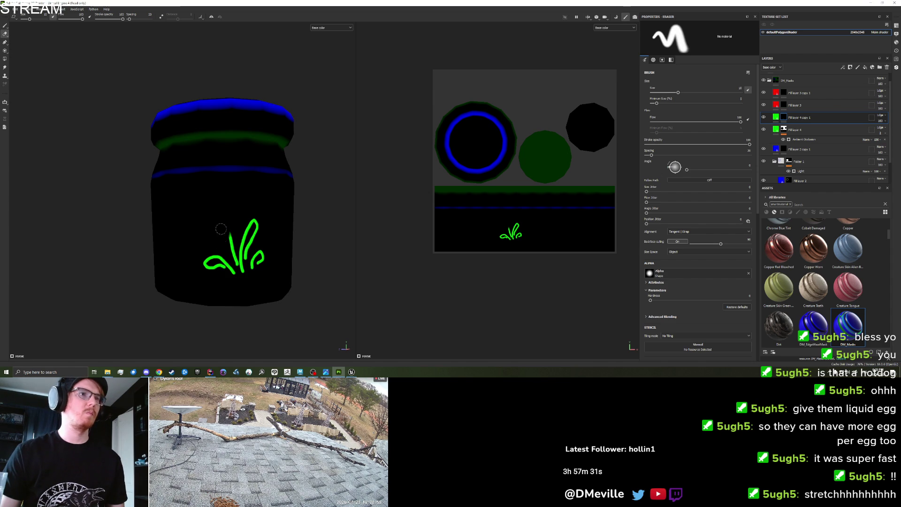
pyautogui.click(5, 26)
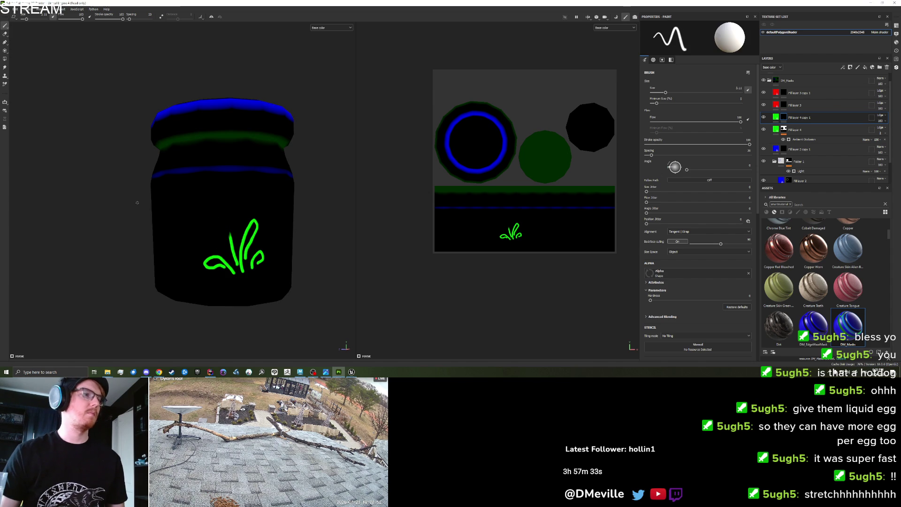
pyautogui.moveTo(218, 235); pyautogui.dragTo(221, 226)
pyautogui.hotkey('ctrl', 'z')
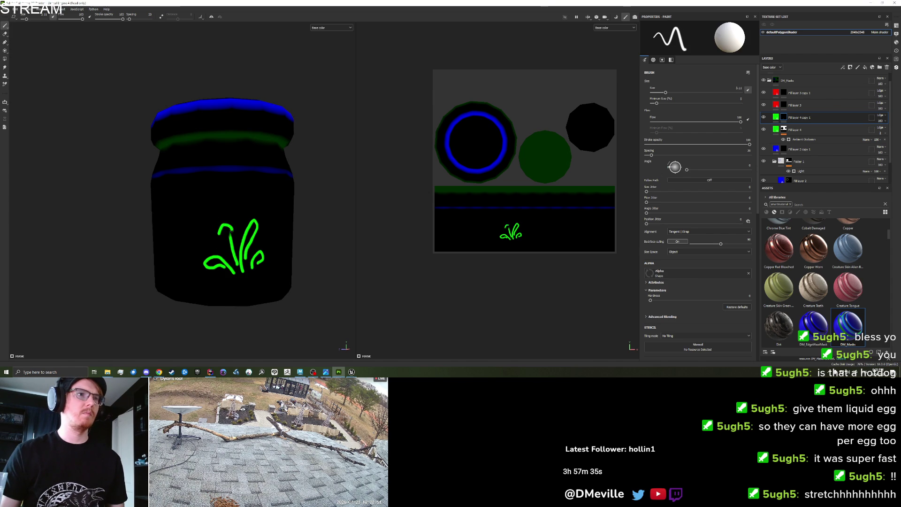
pyautogui.moveTo(216, 233); pyautogui.dragTo(228, 222)
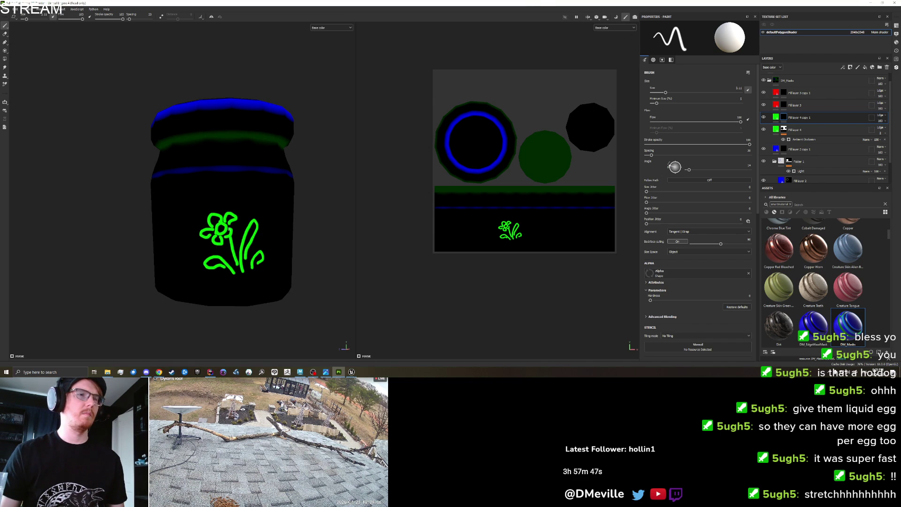
pyautogui.scroll(-5, 243, 236)
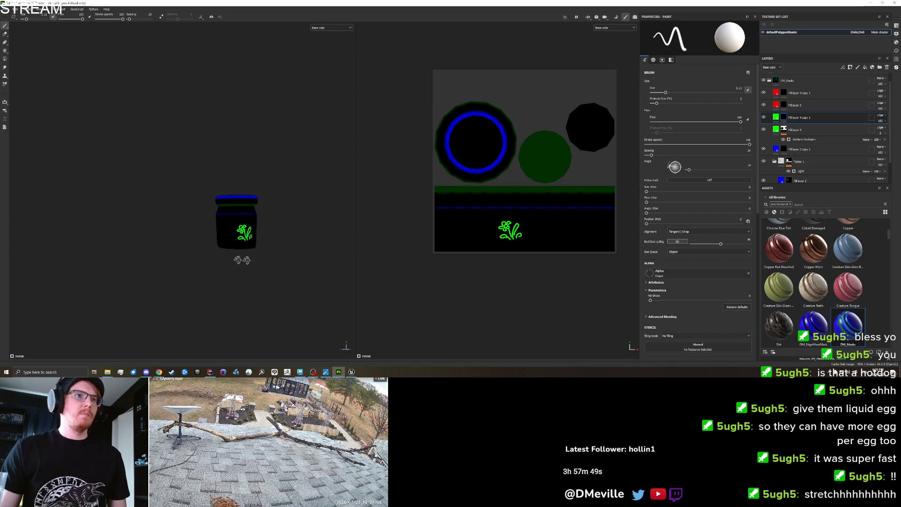
pyautogui.scroll(5, 243, 261)
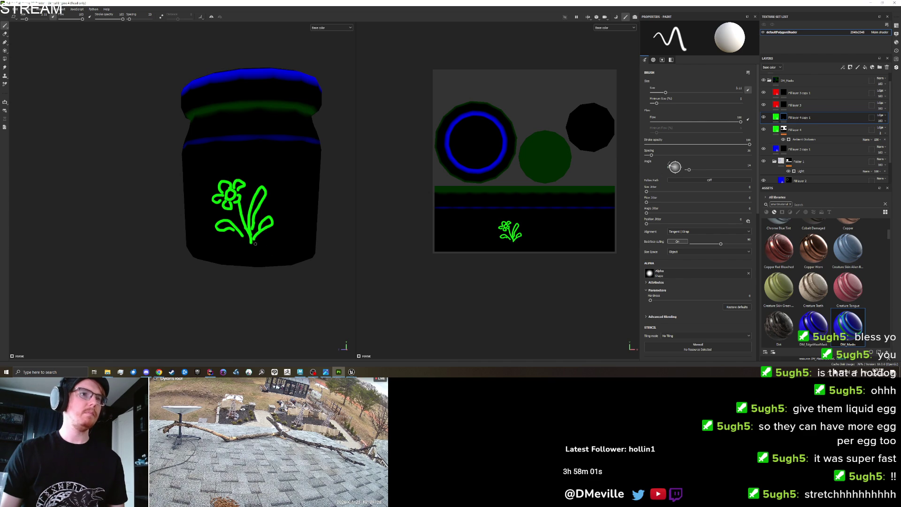
pyautogui.scroll(-5, 263, 251)
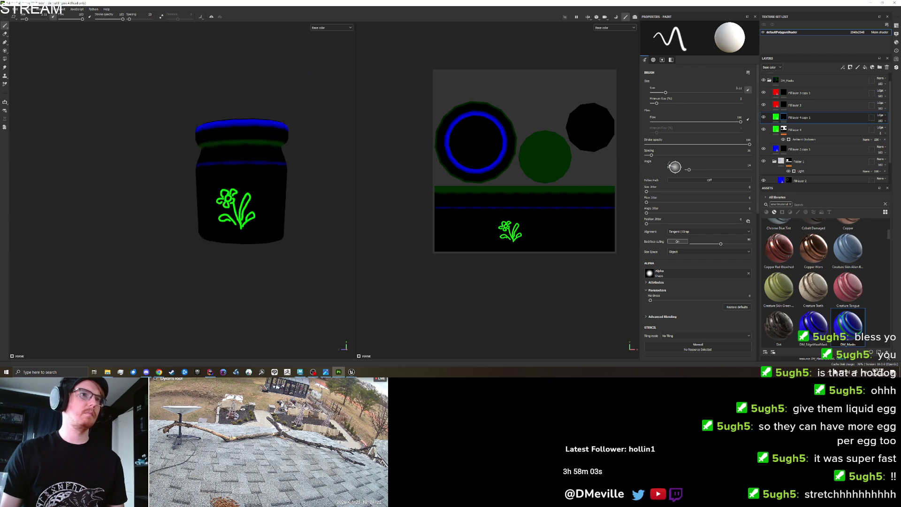
pyautogui.moveTo(263, 251)
pyautogui.mouseDown()
pyautogui.moveTo(433, 246)
pyautogui.moveTo(183, 252)
pyautogui.mouseUp()
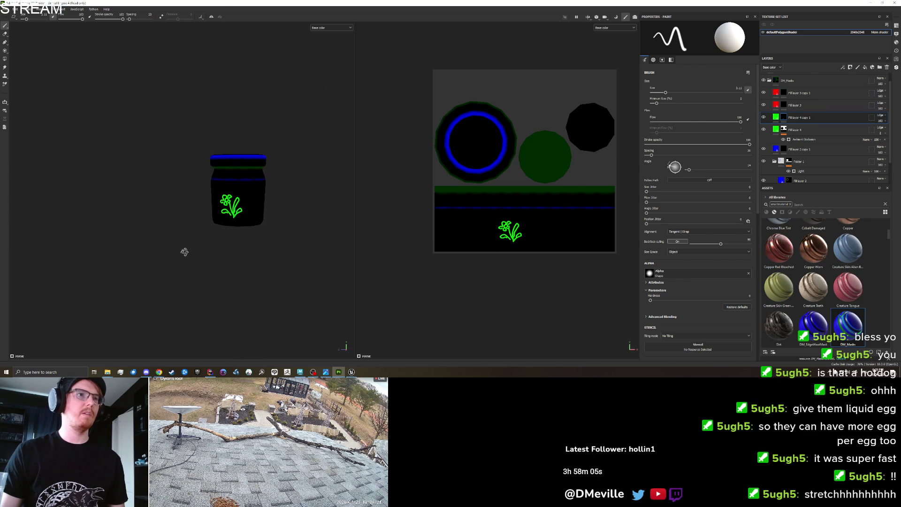
pyautogui.scroll(5, 161, 165)
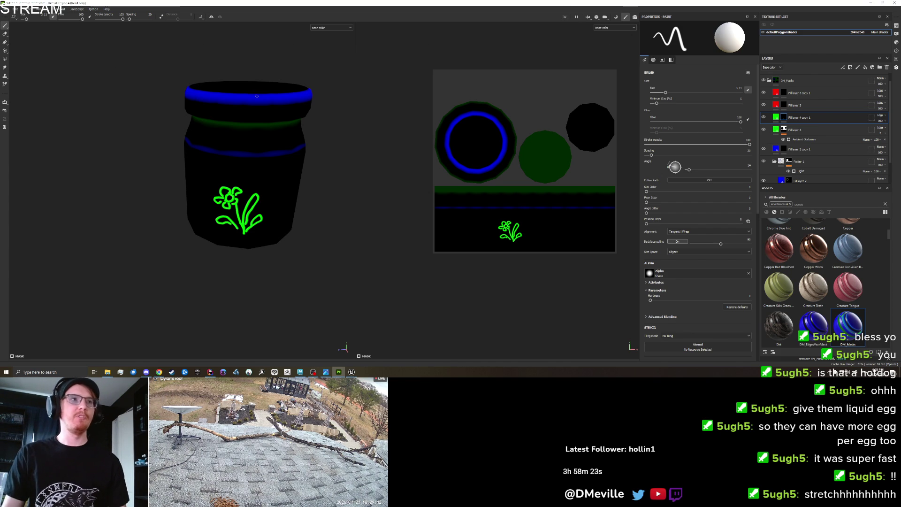
# Step: Rename the texture set to Jar
pyautogui.click(5, 9)
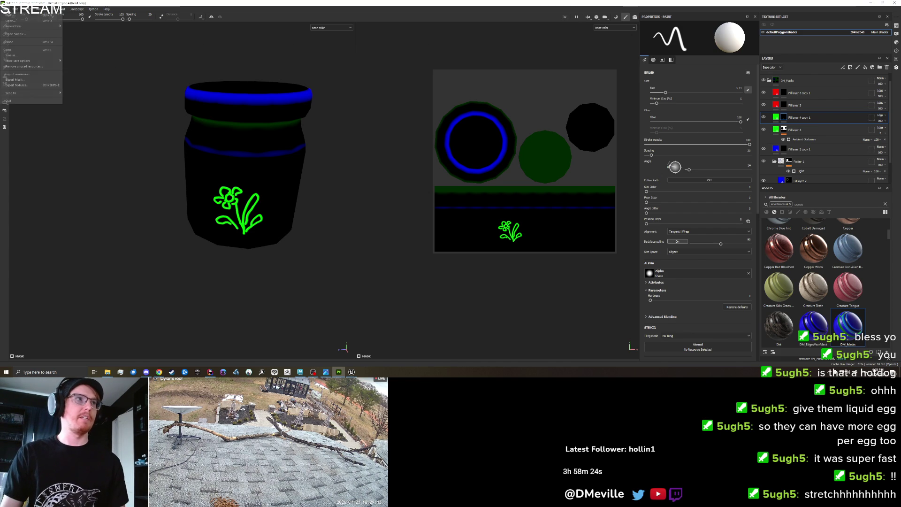
pyautogui.click(15, 85)
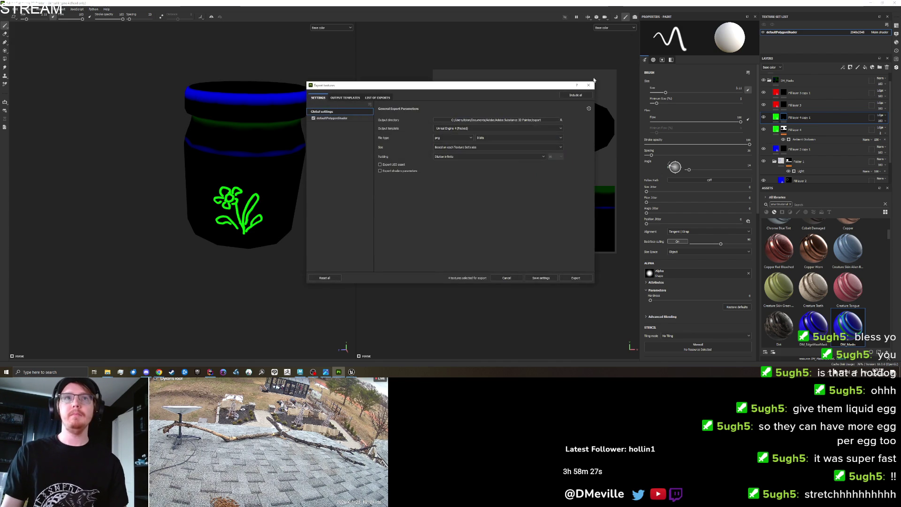
pyautogui.click(589, 85)
pyautogui.write('Jar')
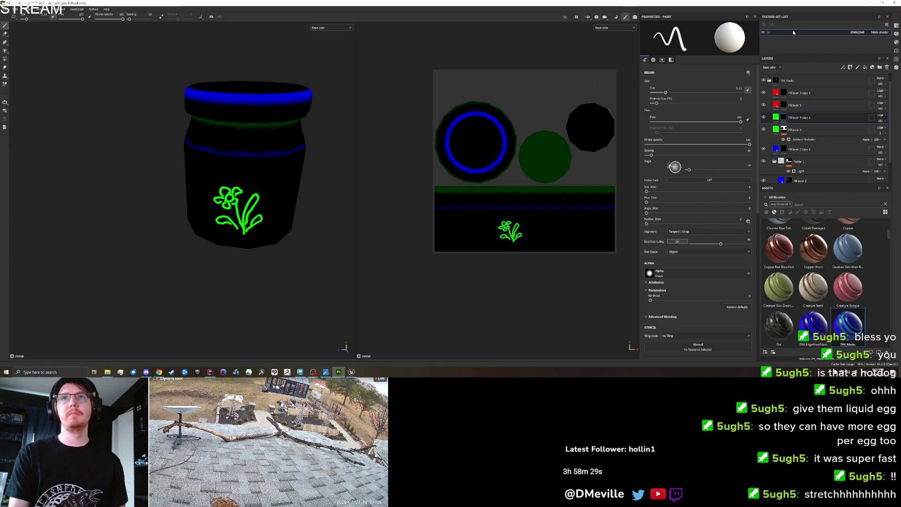
# Step: Export the Jar textures to the Furniture/Set_Cottage folder
pyautogui.click(6, 9)
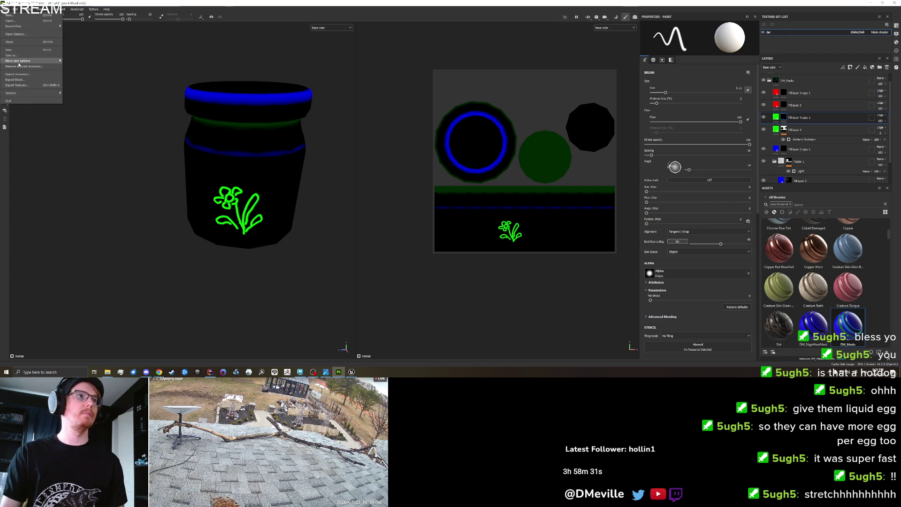
pyautogui.click(20, 85)
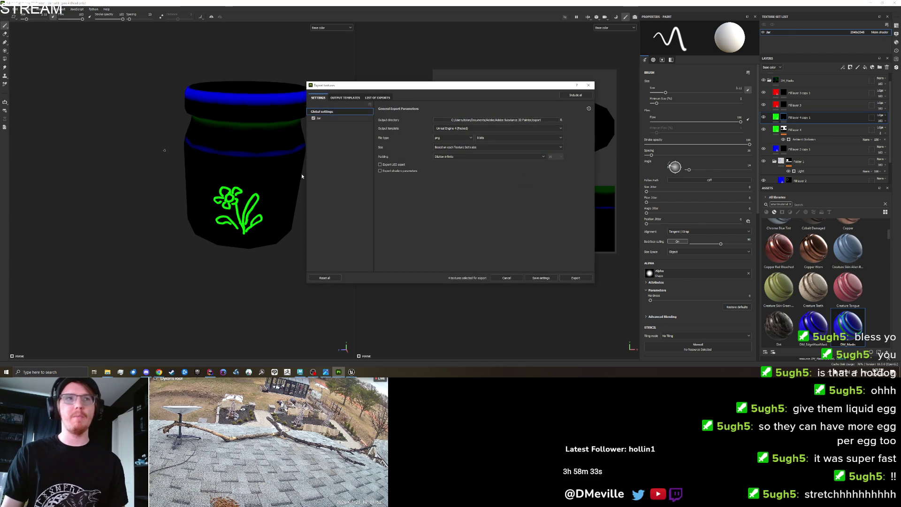
pyautogui.click(500, 120)
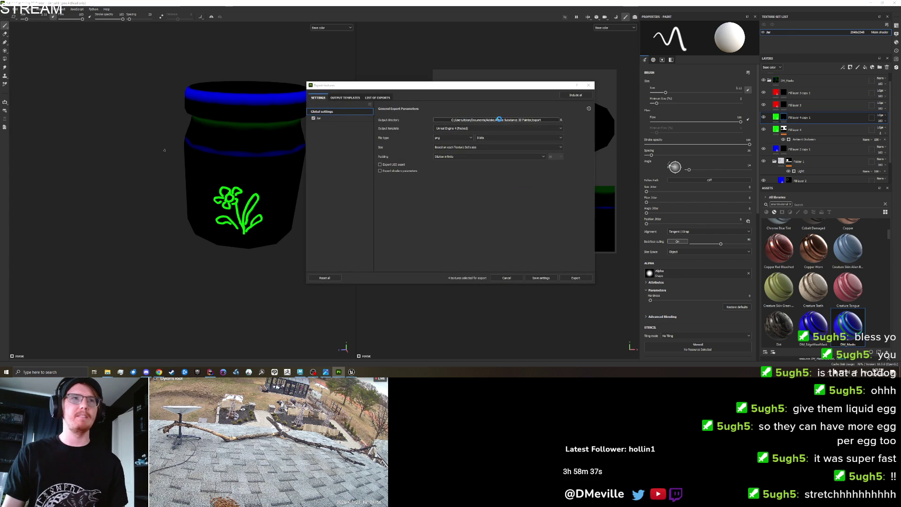
pyautogui.click(330, 137)
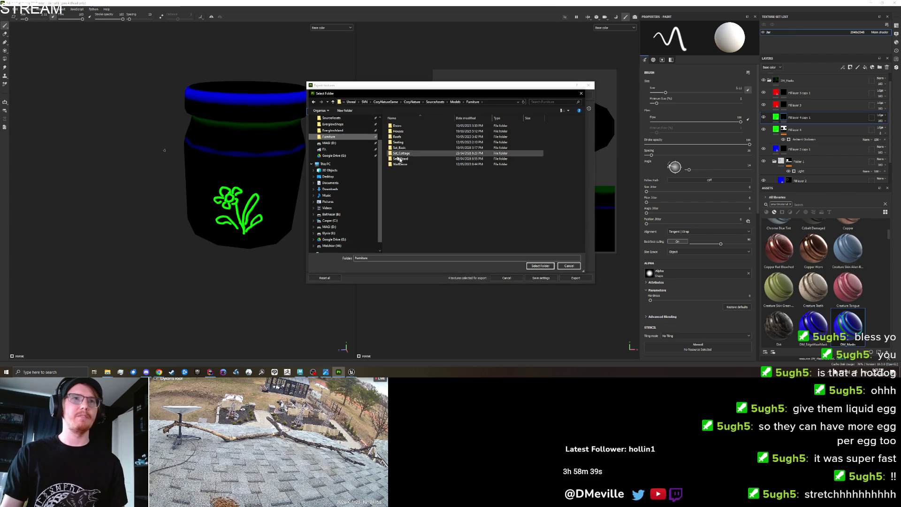
pyautogui.doubleClick(404, 160)
pyautogui.click(539, 266)
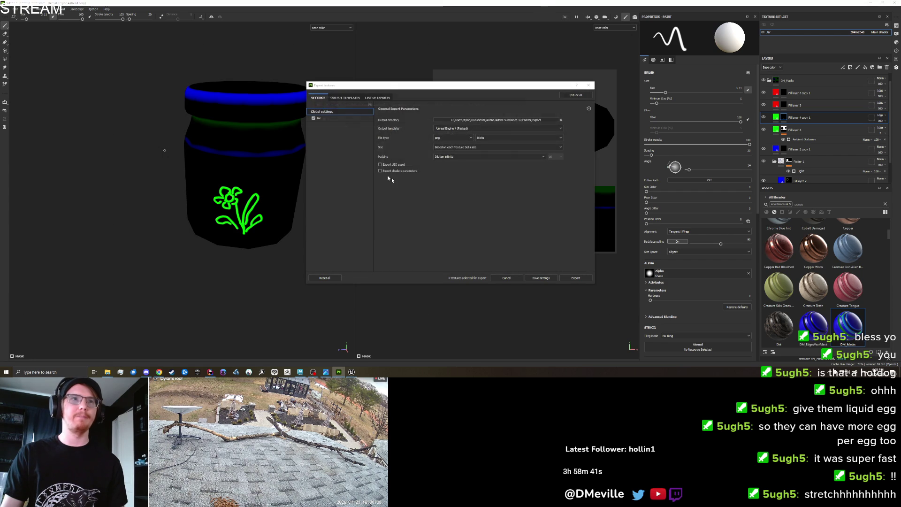
pyautogui.click(329, 118)
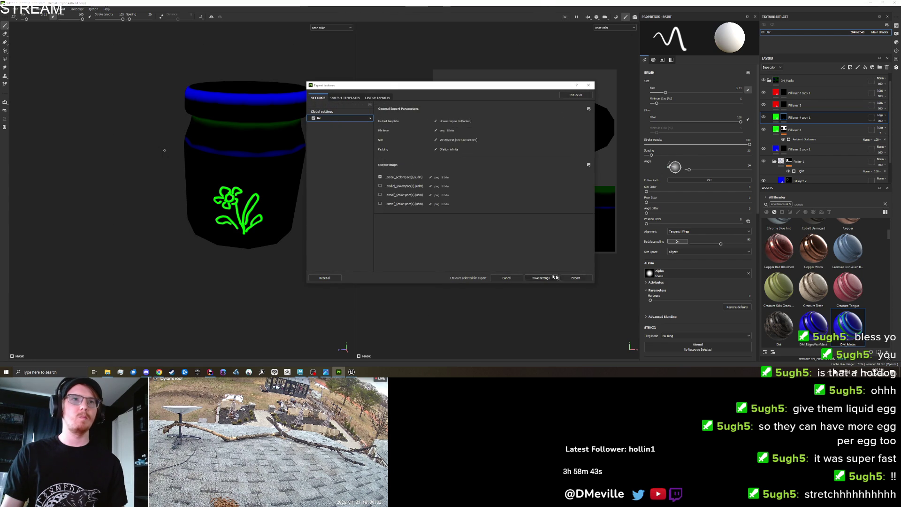
pyautogui.click(575, 278)
pyautogui.hotkey('alt', 'Tab')
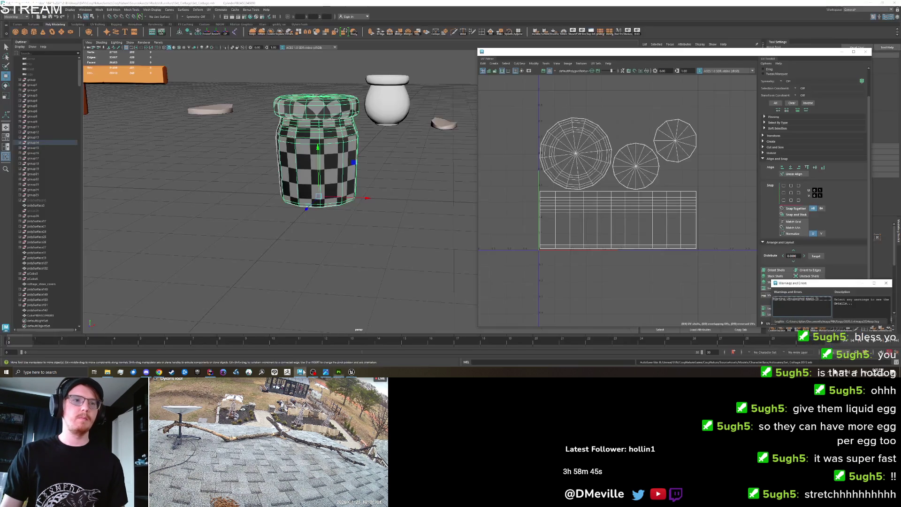
# Step: Assign a new material to a column of faces on the jar
pyautogui.moveTo(307, 143); pyautogui.dragTo(300, 183)
pyautogui.rightClick(293, 183)
pyautogui.doubleClick(293, 194)
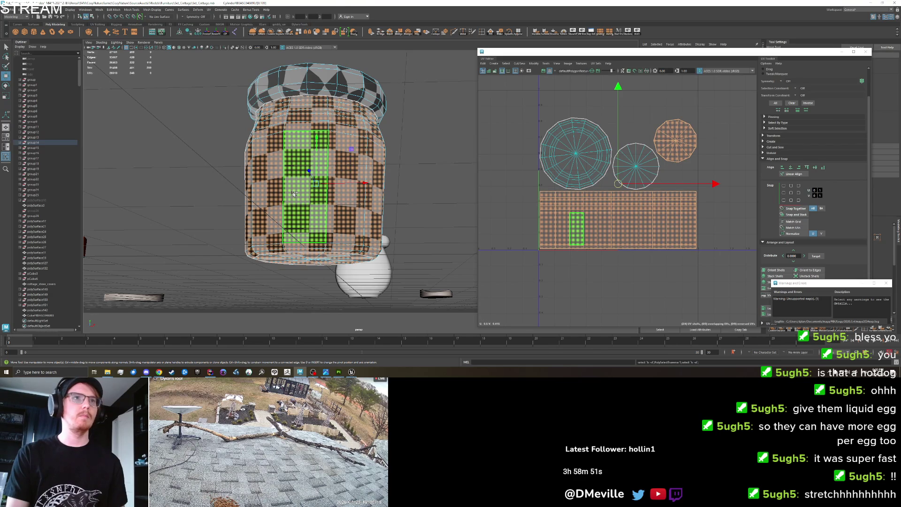
pyautogui.keyDown('shift'); pyautogui.rightClick(292, 196); pyautogui.keyUp('shift')
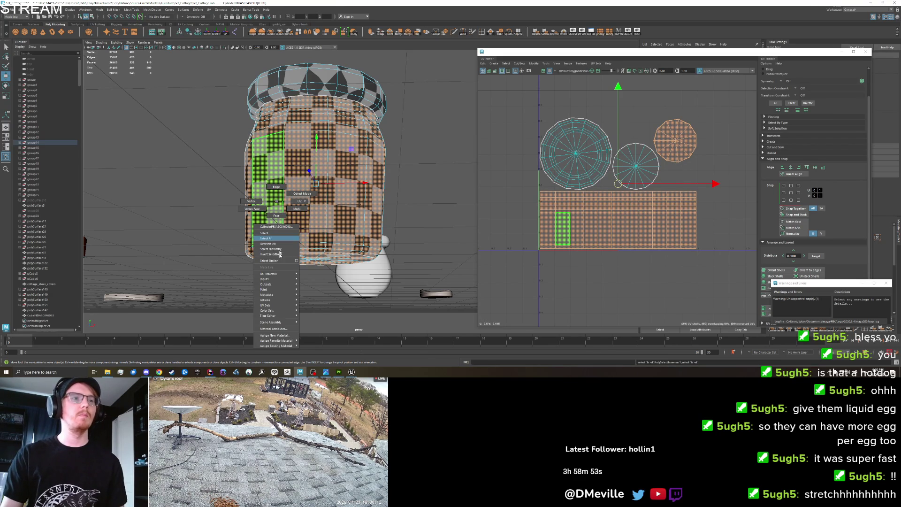
pyautogui.click(277, 331)
pyautogui.click(350, 164)
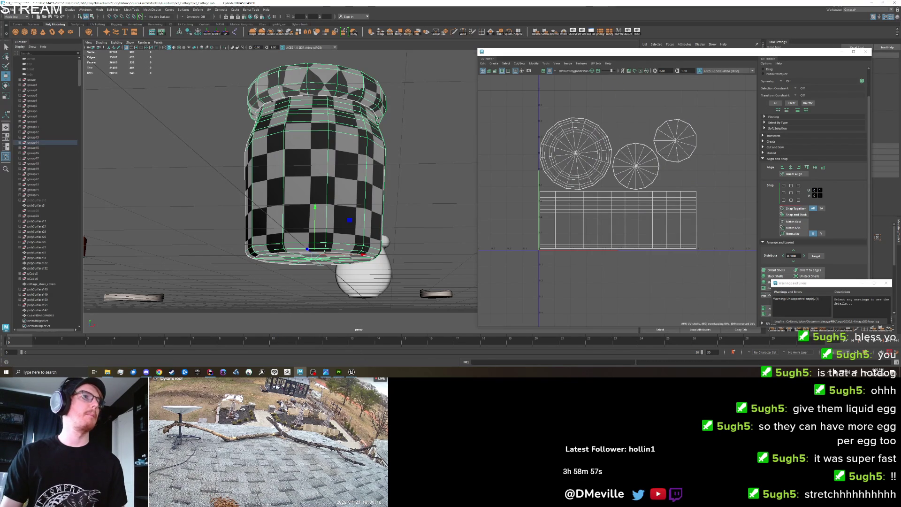
# Step: Export the selected jar as cottage_jar.fbx, replacing the existing file
pyautogui.click(9, 10)
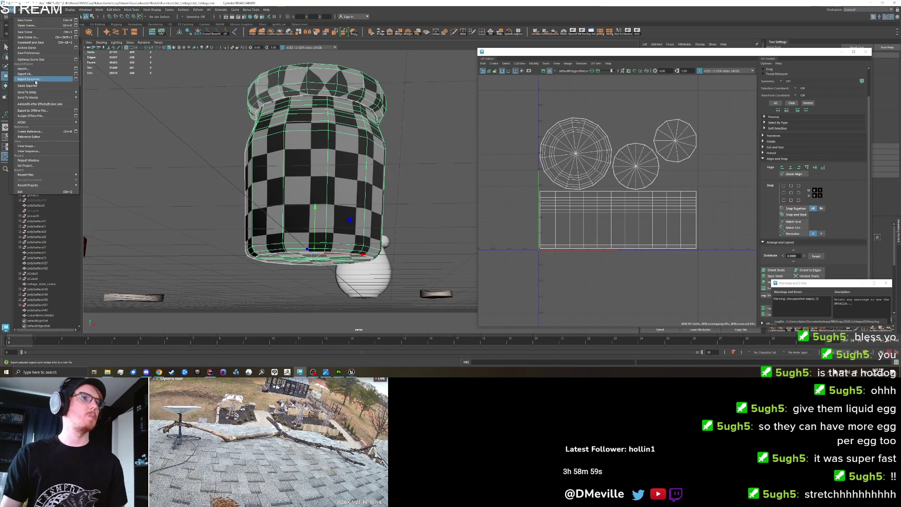
pyautogui.click(36, 82)
pyautogui.click(881, 273)
pyautogui.click(676, 176)
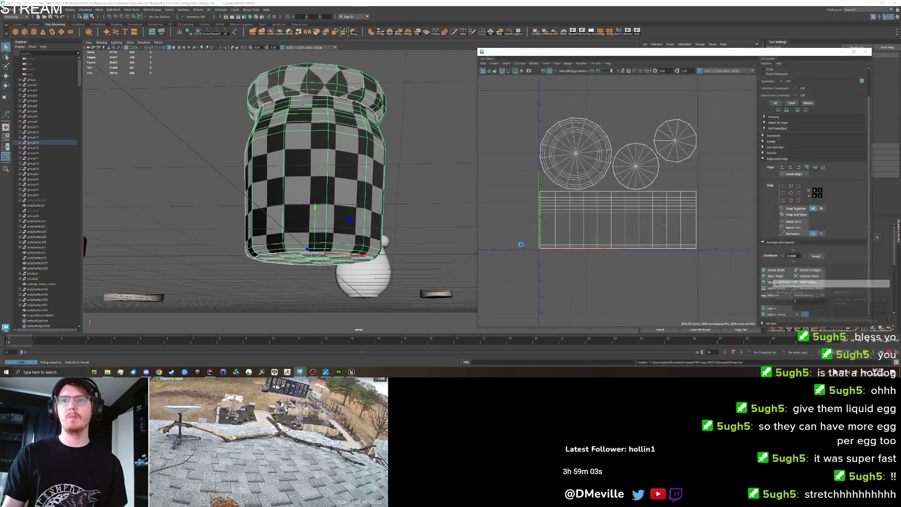
pyautogui.moveTo(351, 371)
pyautogui.click(338, 354)
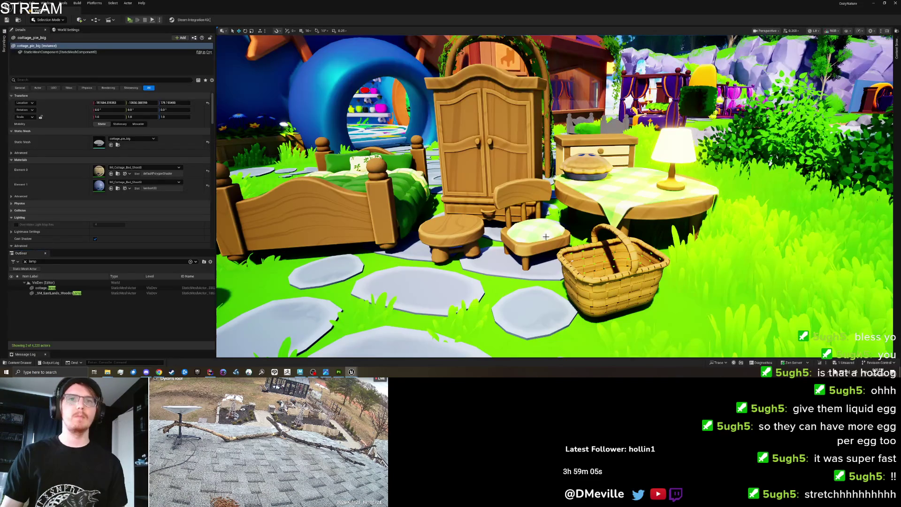
# Step: Import the updated jar files into the Set_Cottage assets
pyautogui.click(897, 47)
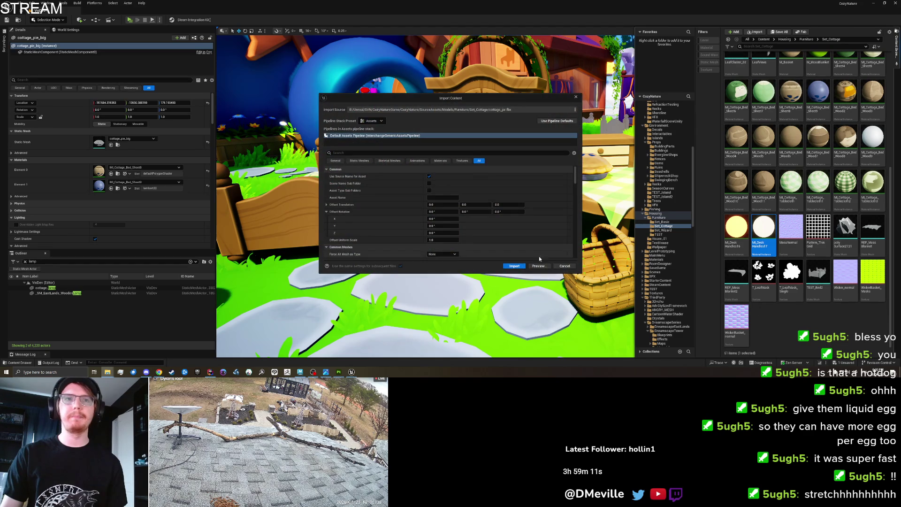
pyautogui.press('Return')
pyautogui.hotkey('ctrl', 'space')
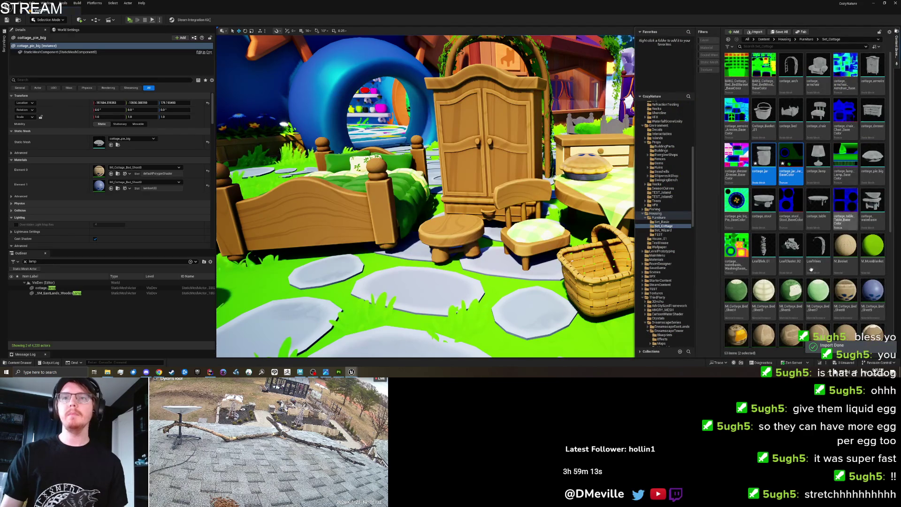
pyautogui.scroll(1, 829, 137)
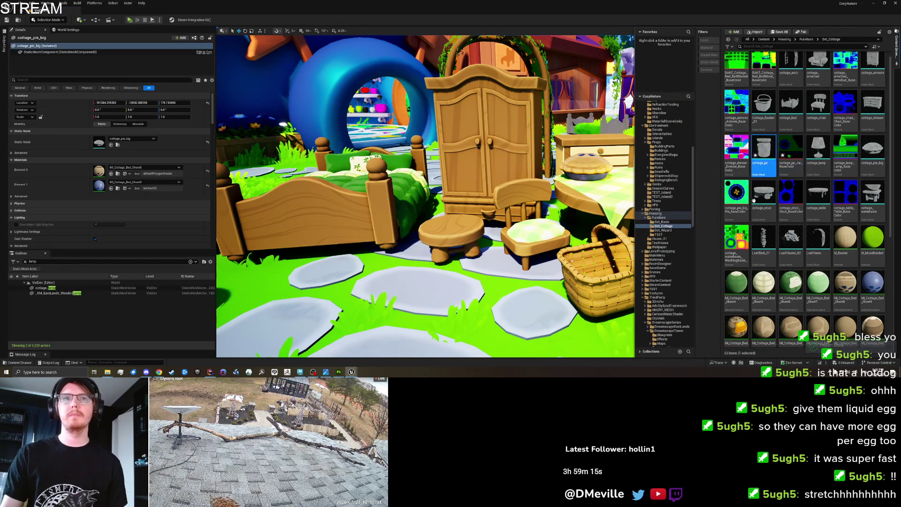
# Step: Duplicate the stool's wood material as MI_Cottage_Bed_Wood12, select the jar, and open the Masks texture list
pyautogui.click(521, 220)
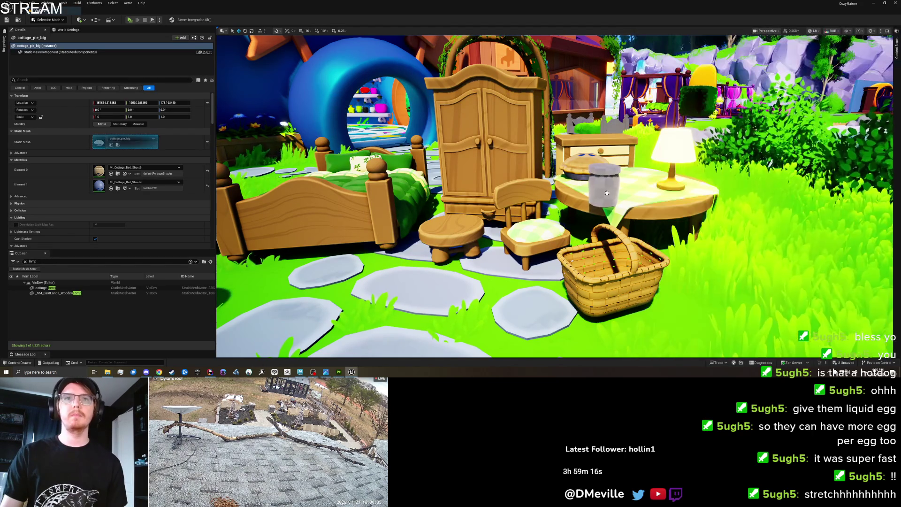
pyautogui.click(450, 229)
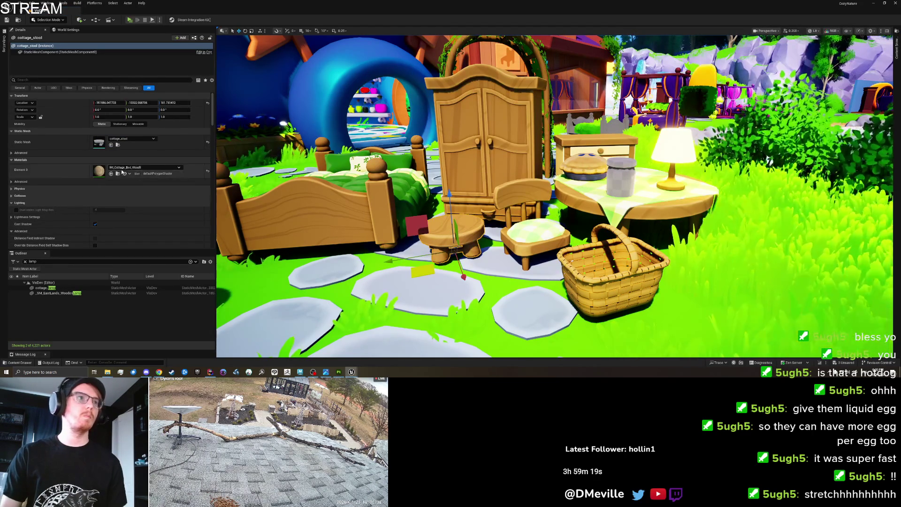
pyautogui.click(117, 174)
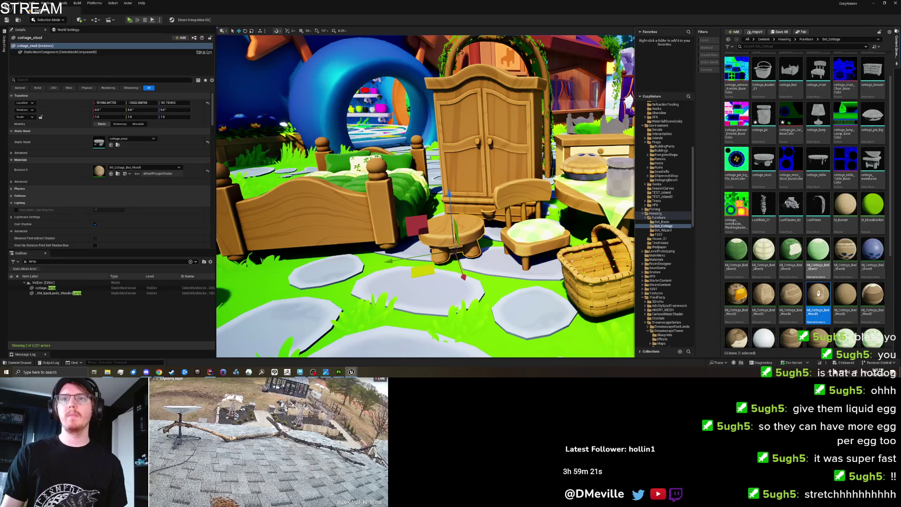
pyautogui.hotkey('ctrl', 'd')
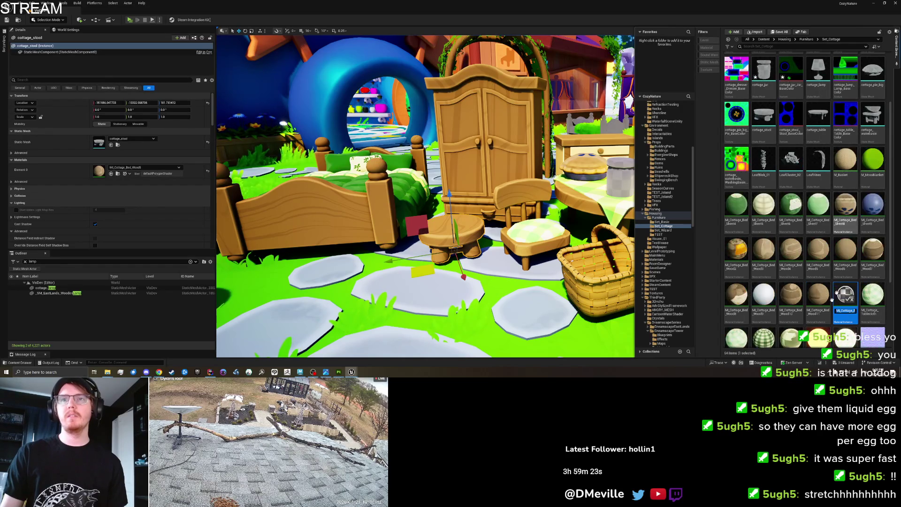
pyautogui.press('Return')
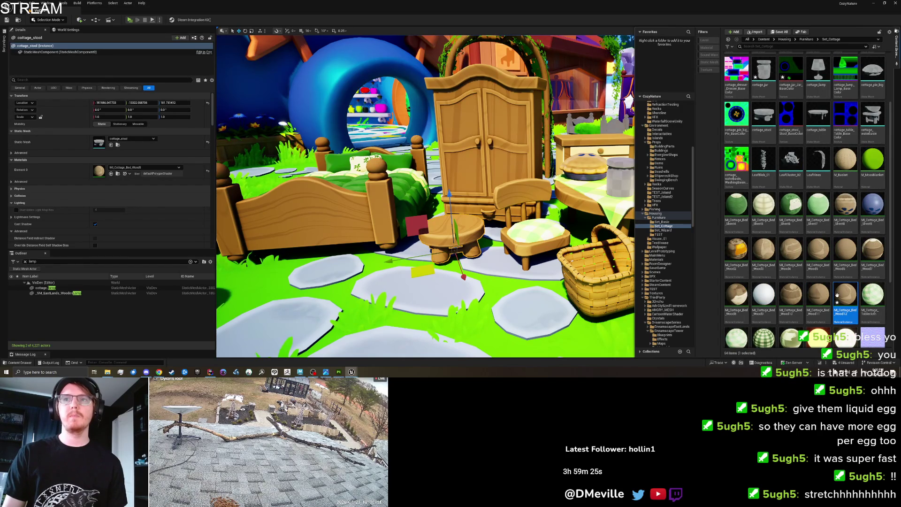
pyautogui.click(616, 181)
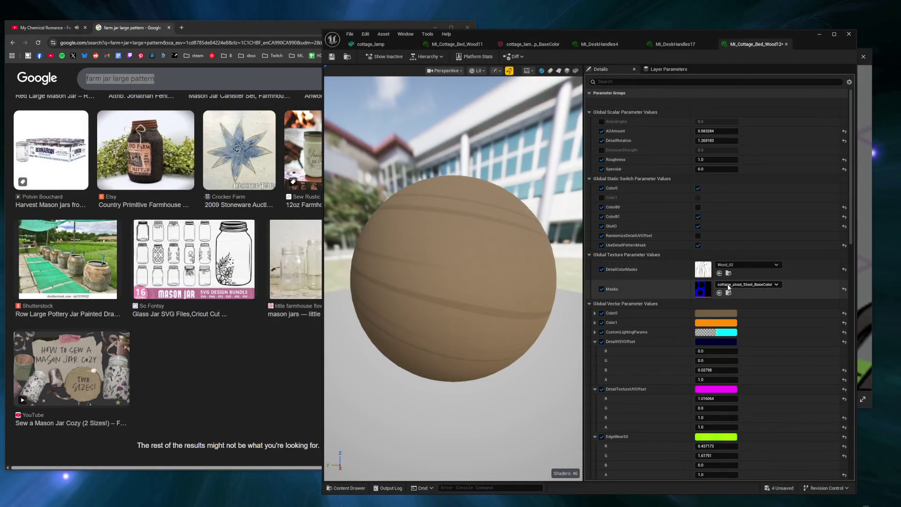
pyautogui.click(729, 285)
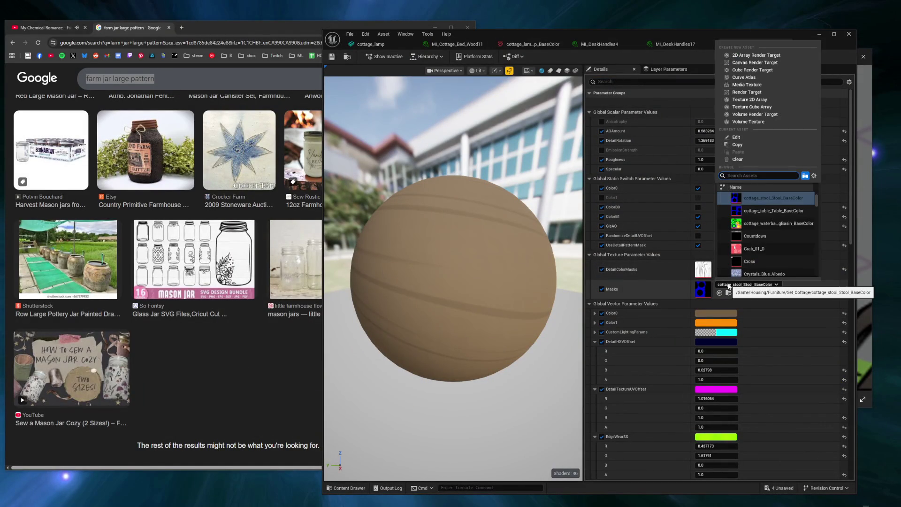
# Step: Use cottage_jar_Jar_BaseColor as the Masks texture and assign MI_Cottage_Bed_Wood13 to the jar
pyautogui.press('BackSpace')
pyautogui.press('BackSpace')
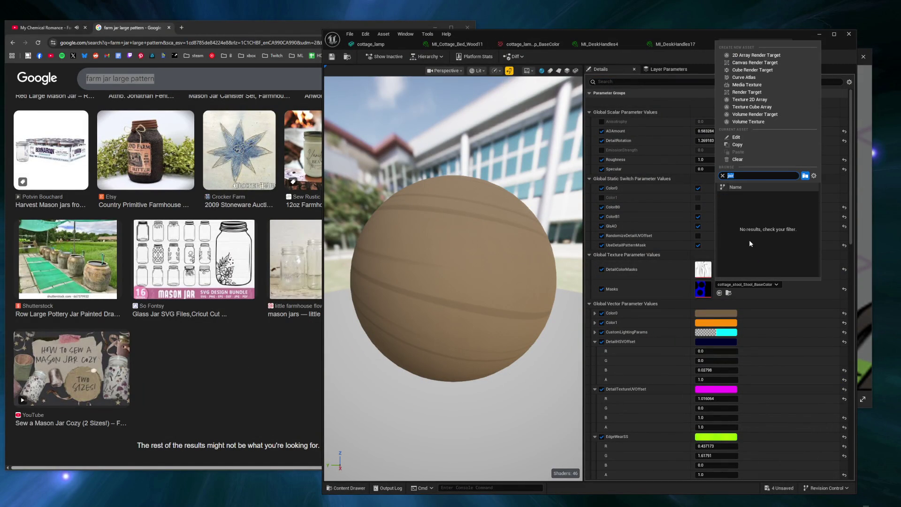
pyautogui.click(750, 200)
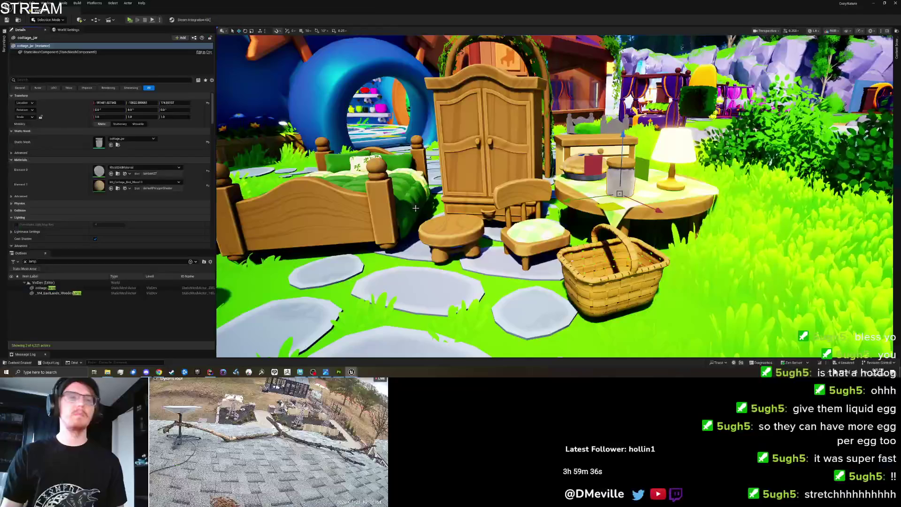
pyautogui.scroll(10, 415, 208)
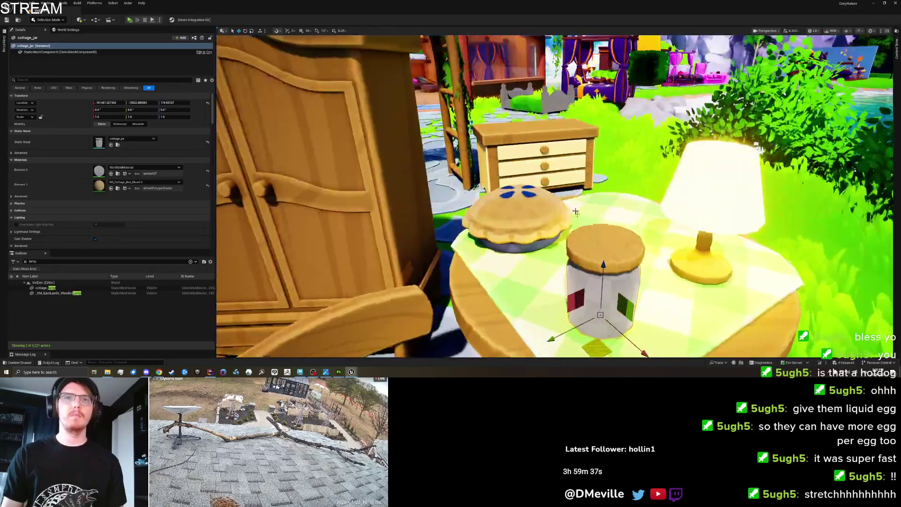
pyautogui.moveTo(581, 229); pyautogui.dragTo(428, 189)
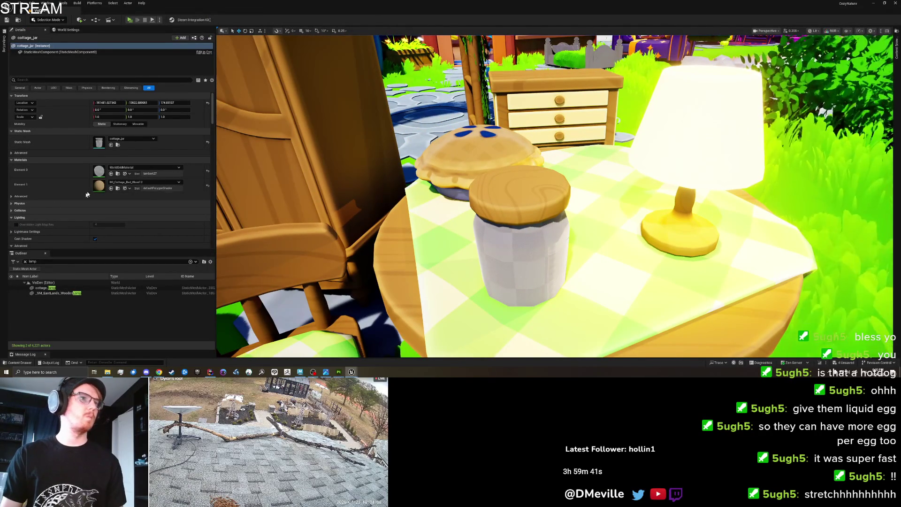
pyautogui.click(118, 188)
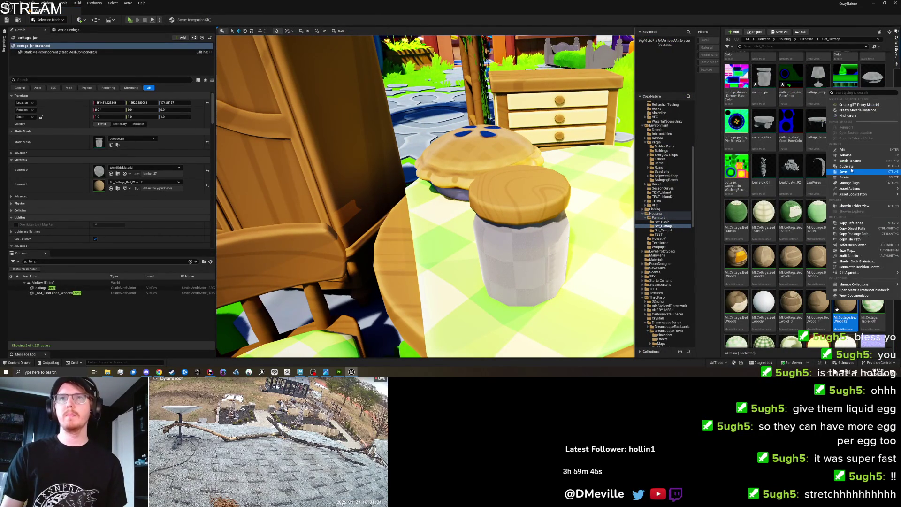
pyautogui.moveTo(873, 296)
pyautogui.mouseDown()
pyautogui.moveTo(169, 223)
pyautogui.moveTo(98, 184)
pyautogui.mouseUp()
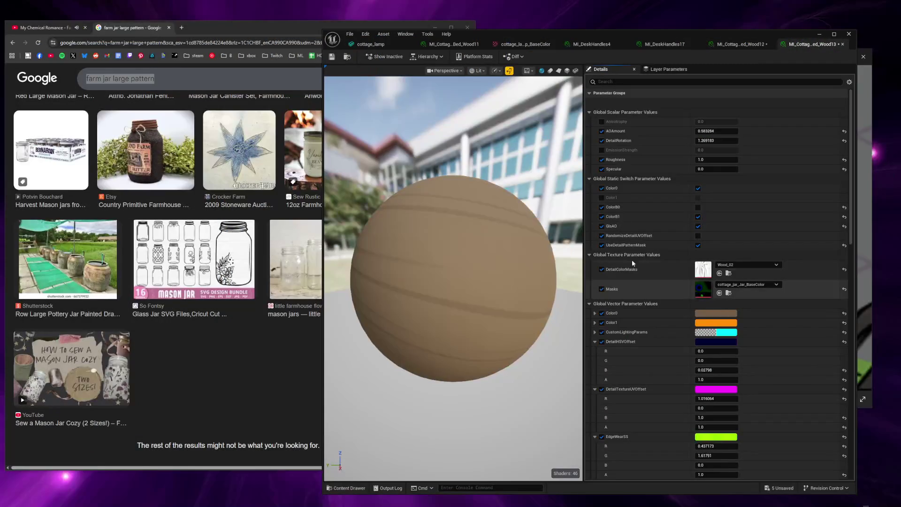
# Step: Turn off UseDetailPatternMask, make Color0 pale beige, and set specular to about 0.18
pyautogui.click(698, 245)
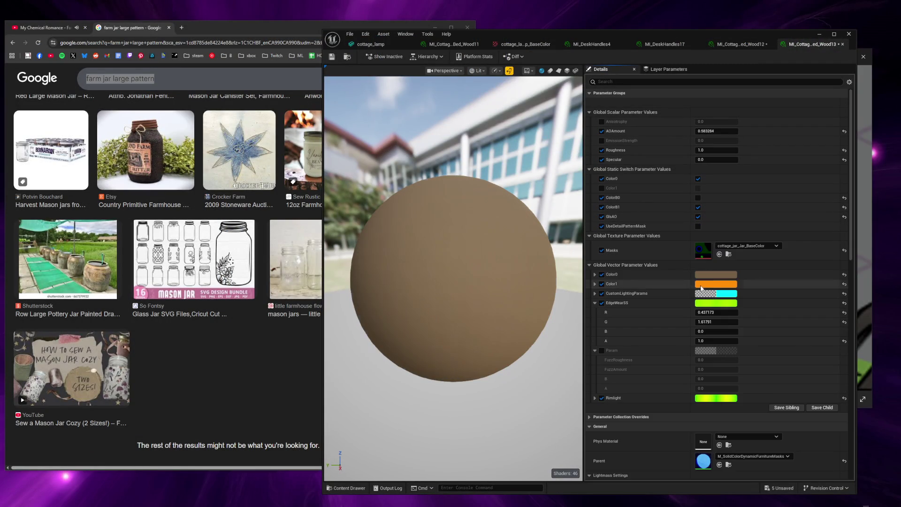
pyautogui.click(723, 274)
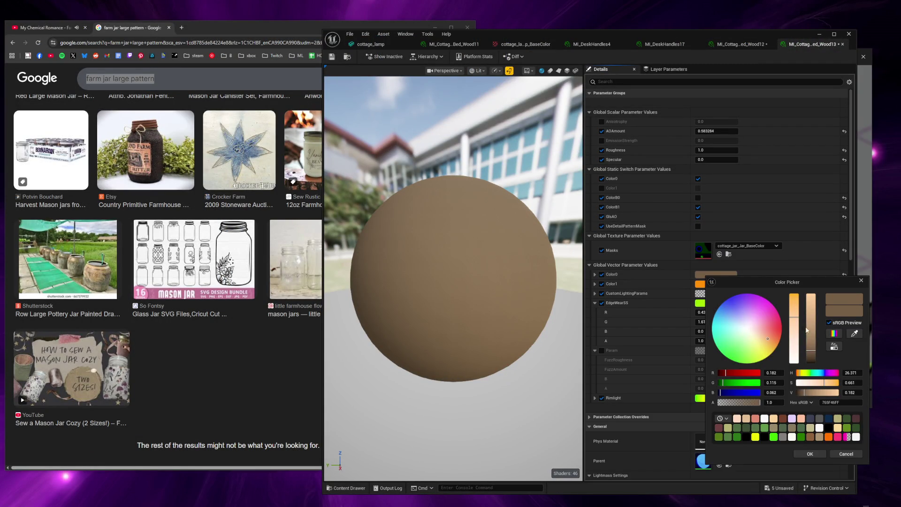
pyautogui.click(809, 316)
pyautogui.click(793, 326)
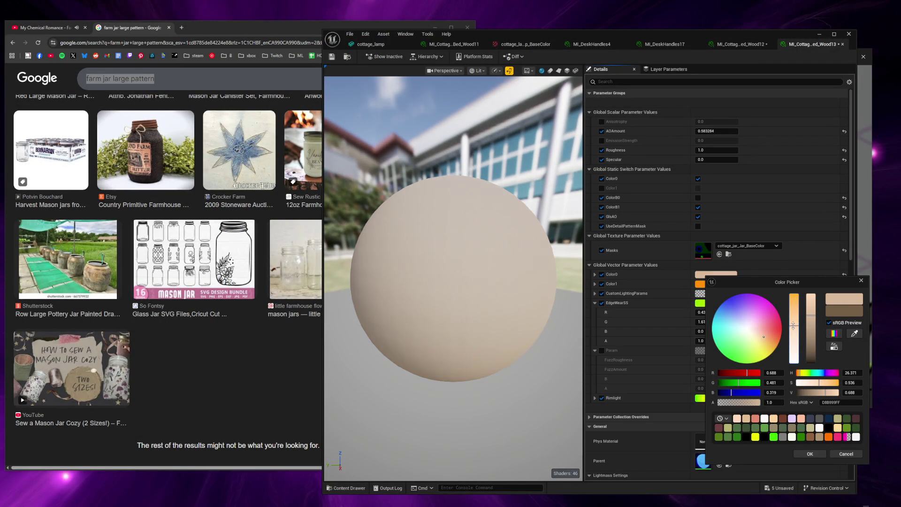
pyautogui.moveTo(810, 323); pyautogui.dragTo(810, 304)
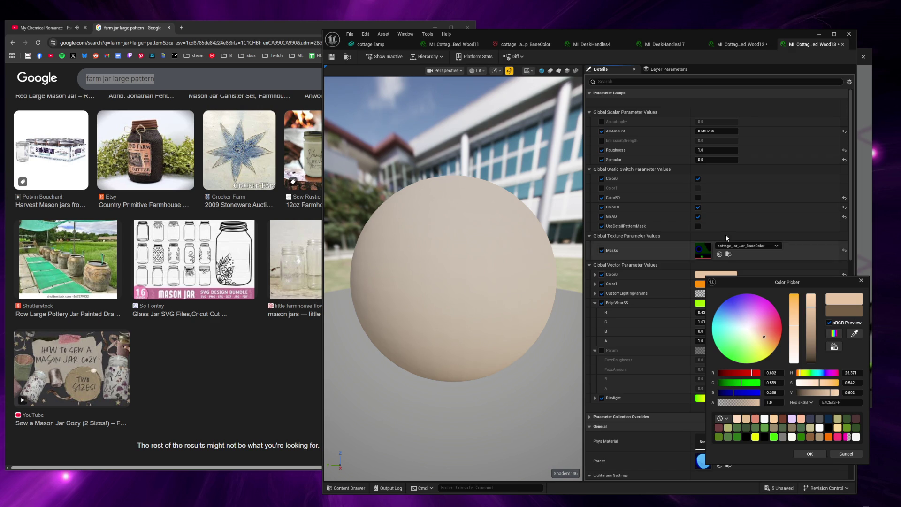
pyautogui.moveTo(714, 159)
pyautogui.mouseDown()
pyautogui.moveTo(742, 159)
pyautogui.moveTo(678, 150)
pyautogui.moveTo(751, 150)
pyautogui.mouseUp()
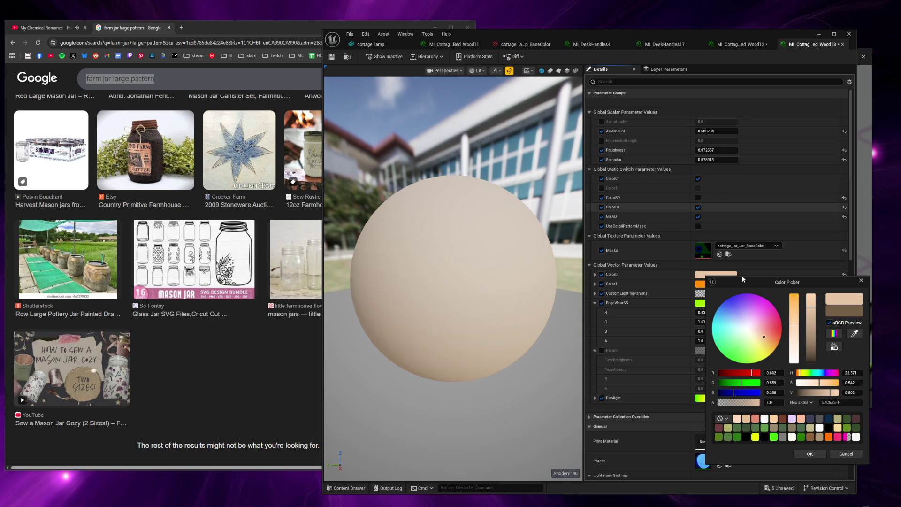
pyautogui.moveTo(713, 159); pyautogui.dragTo(685, 160)
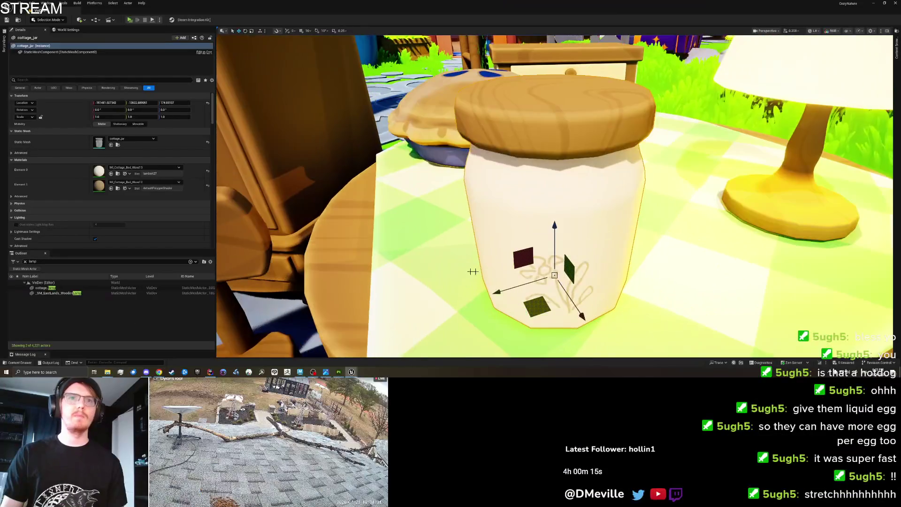
# Step: Check the cream jar among the furniture set and save the VisDev map
pyautogui.scroll(-10, 473, 271)
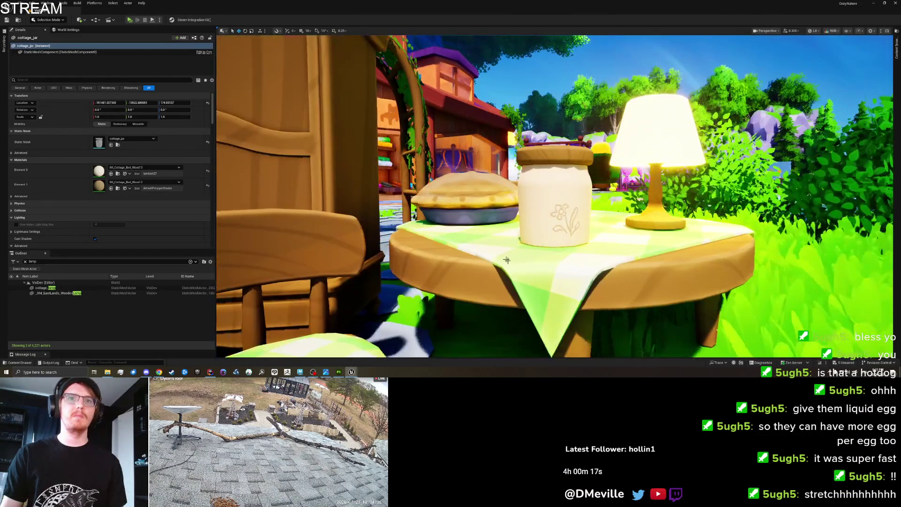
pyautogui.moveTo(507, 260)
pyautogui.mouseDown()
pyautogui.moveTo(491, 310)
pyautogui.moveTo(499, 249)
pyautogui.moveTo(448, 253)
pyautogui.mouseUp()
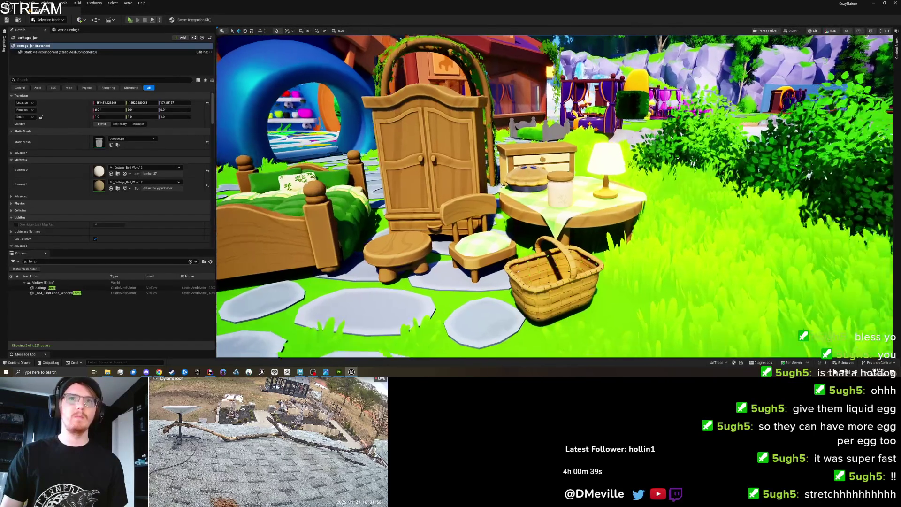
pyautogui.hotkey('ctrl', 's')
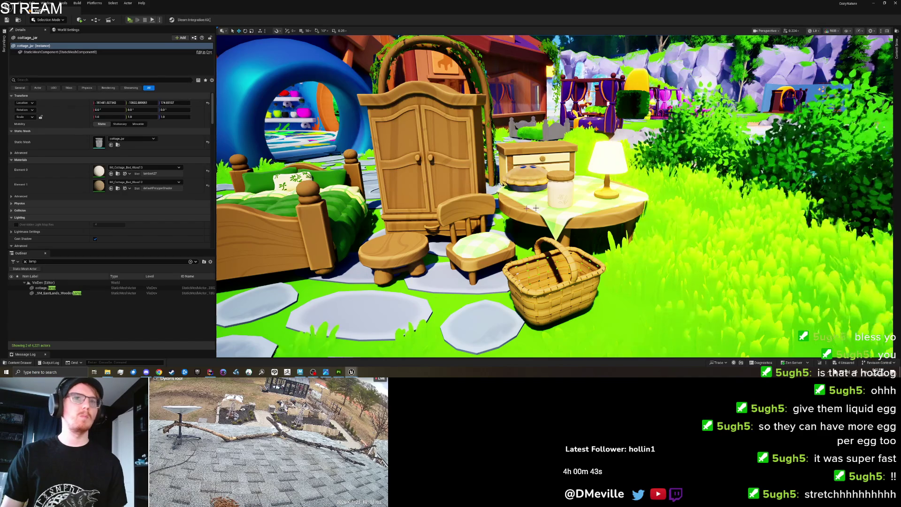
pyautogui.scroll(3, 570, 207)
pyautogui.scroll(3, 570, 206)
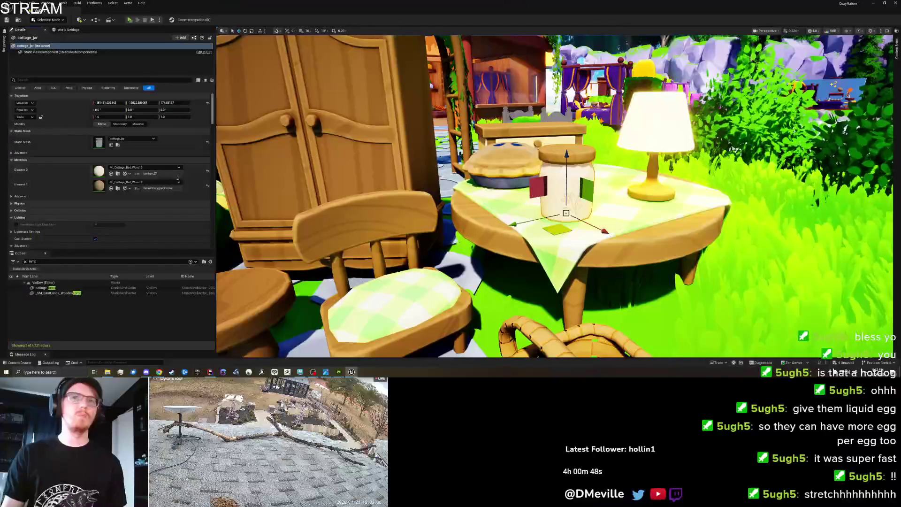
# Step: Darken the jar's Color0 to a tan colour in Unreal Engine 5
pyautogui.moveTo(386, 193); pyautogui.dragTo(408, 193)
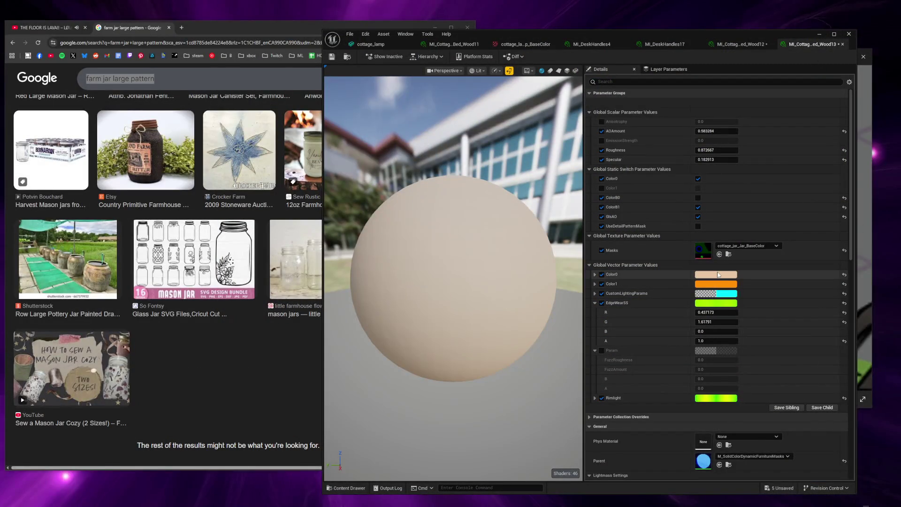
pyautogui.click(718, 275)
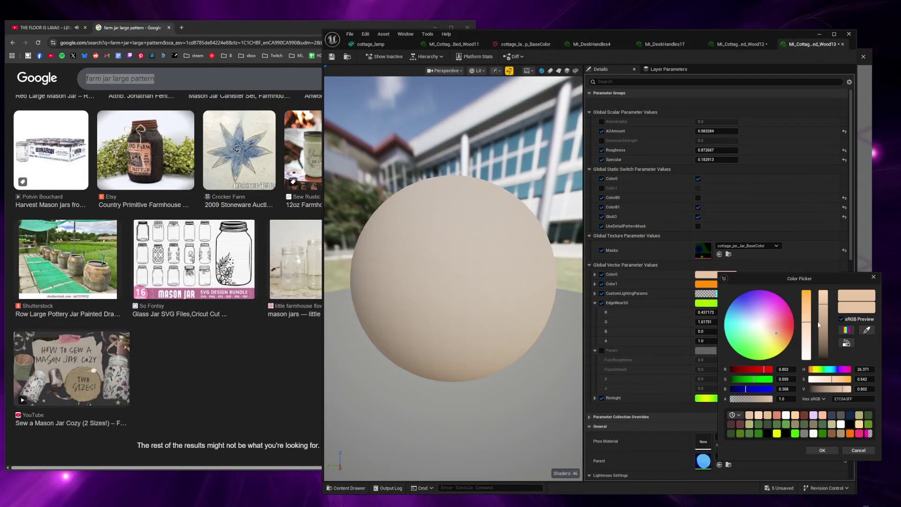
pyautogui.moveTo(824, 325); pyautogui.dragTo(823, 336)
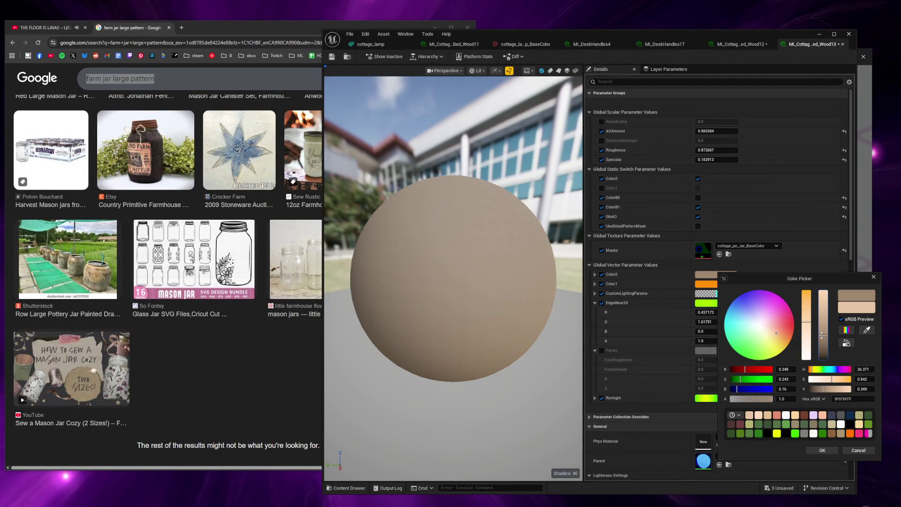
pyautogui.click(827, 450)
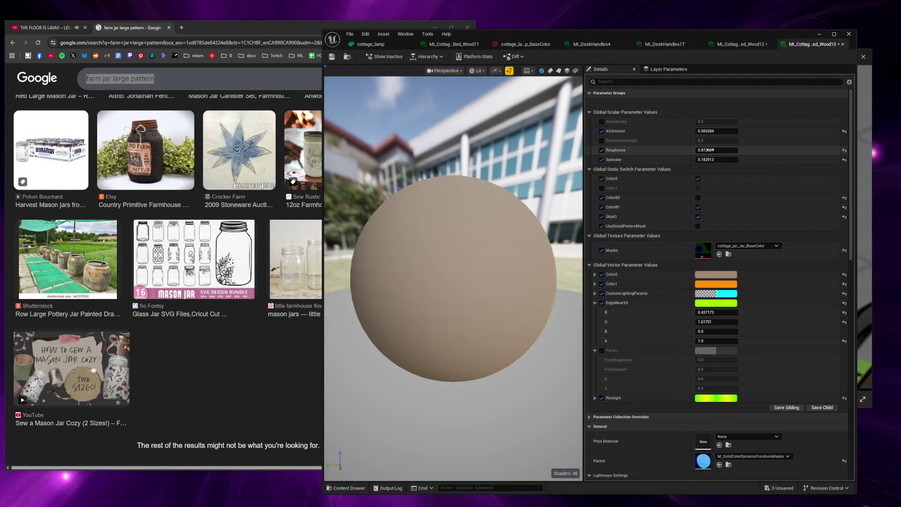
# Step: Set roughness to about 0.85 and specular to about 0.95, then save the VisDev map
pyautogui.moveTo(716, 150)
pyautogui.mouseDown()
pyautogui.moveTo(690, 151)
pyautogui.moveTo(751, 160)
pyautogui.moveTo(740, 160)
pyautogui.mouseUp()
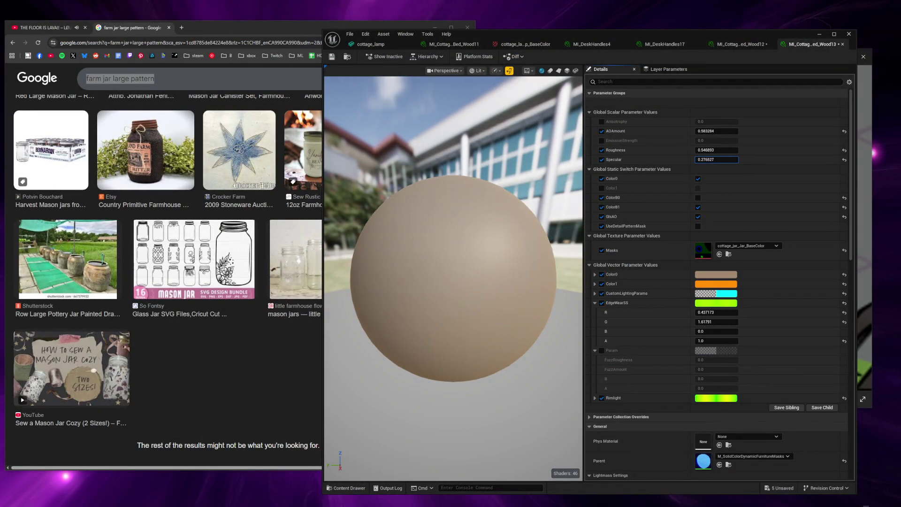
pyautogui.moveTo(716, 159)
pyautogui.mouseDown()
pyautogui.moveTo(737, 160)
pyautogui.moveTo(701, 150)
pyautogui.moveTo(732, 150)
pyautogui.moveTo(710, 160)
pyautogui.mouseUp()
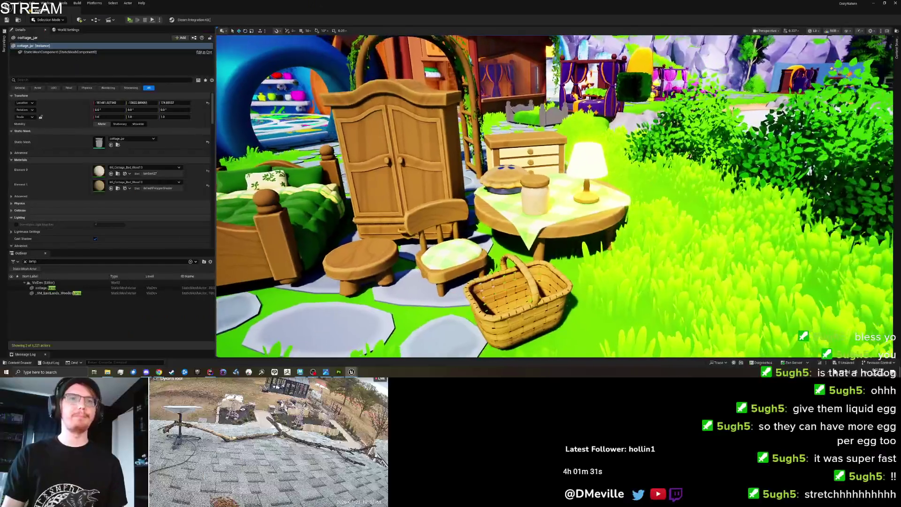
pyautogui.scroll(-5, 297, 215)
pyautogui.hotkey('ctrl', 's')
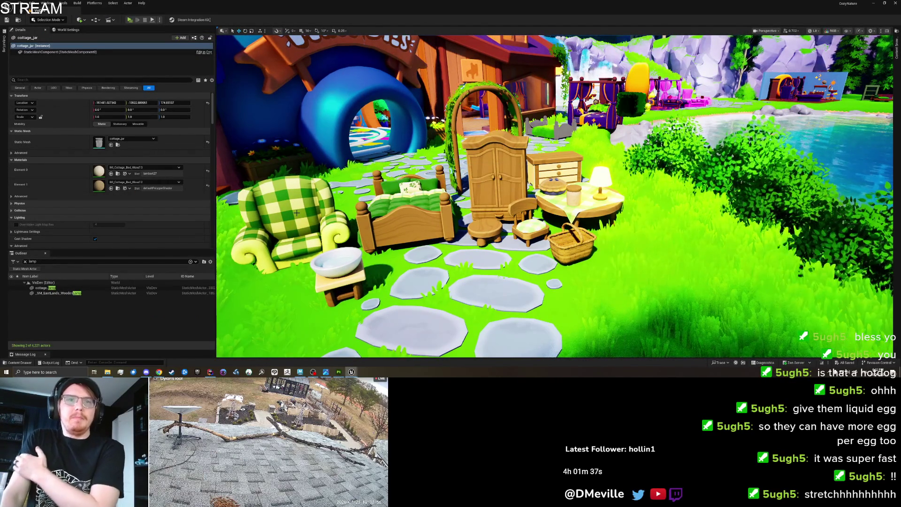
pyautogui.hotkey('alt', 'Tab')
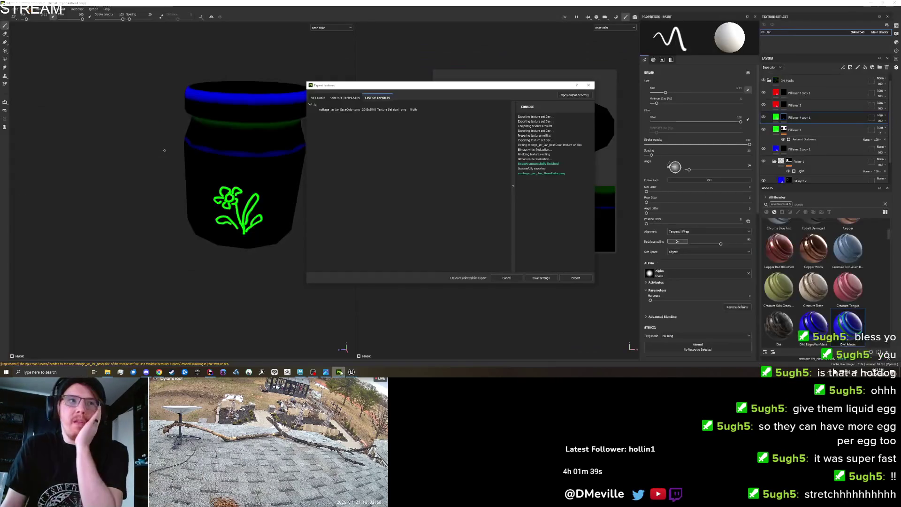
# Step: Save the jar project over the existing Cottage_Jar.spp, confirming the overwrite
pyautogui.click(588, 85)
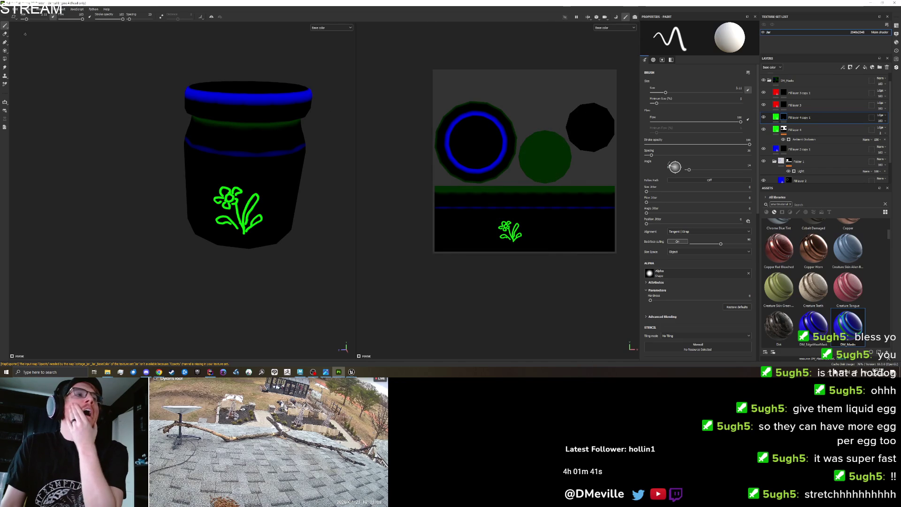
pyautogui.click(5, 9)
pyautogui.click(19, 57)
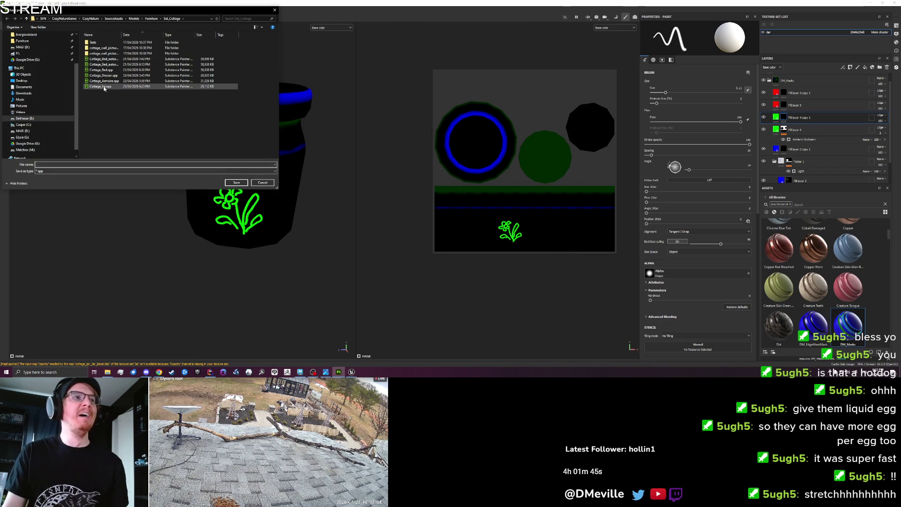
pyautogui.click(103, 88)
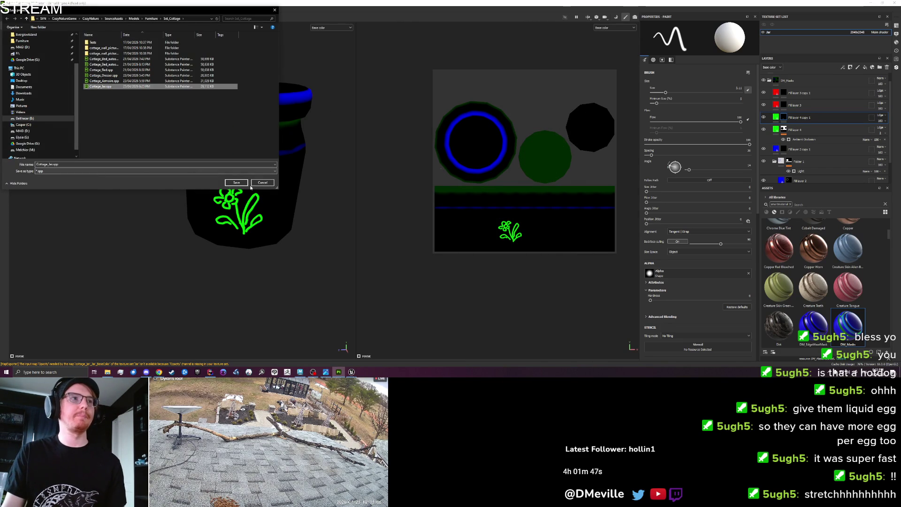
pyautogui.click(244, 183)
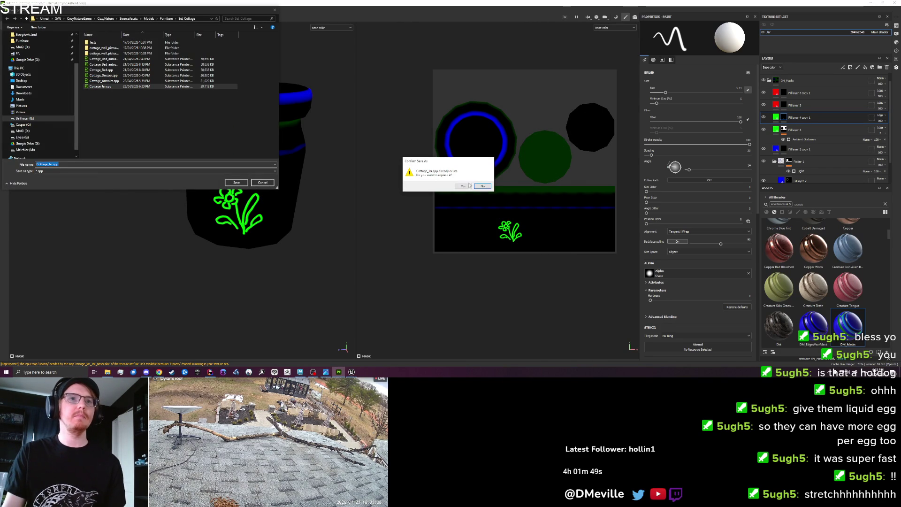
pyautogui.click(469, 186)
# Step: Start a new Painter project, then switch to the Maya scene
pyautogui.click(6, 9)
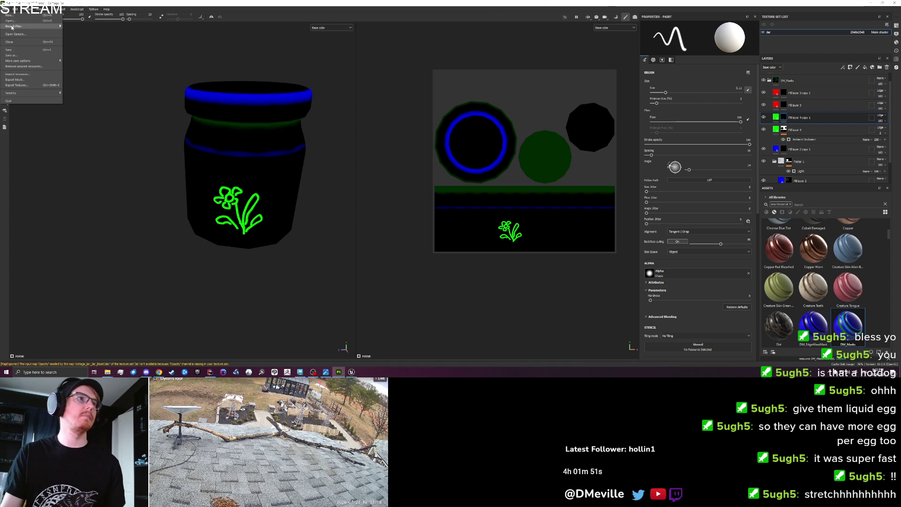
pyautogui.click(11, 16)
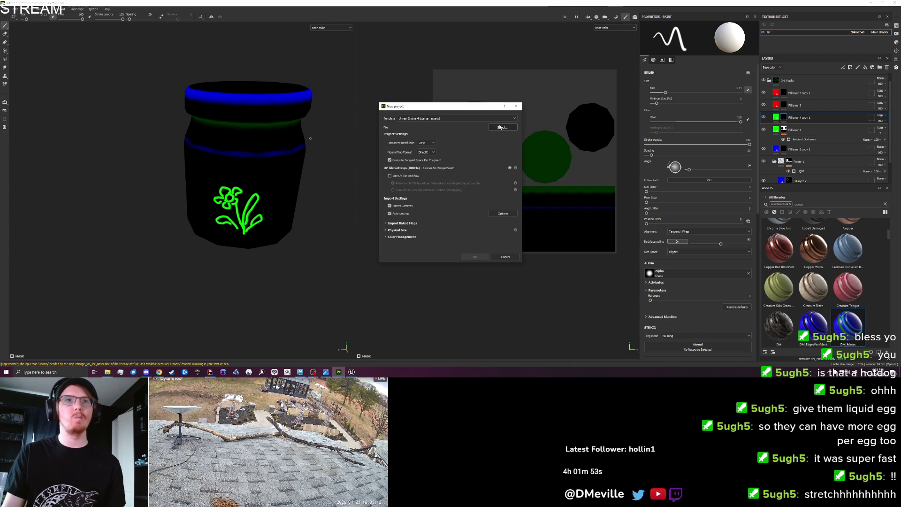
pyautogui.click(326, 372)
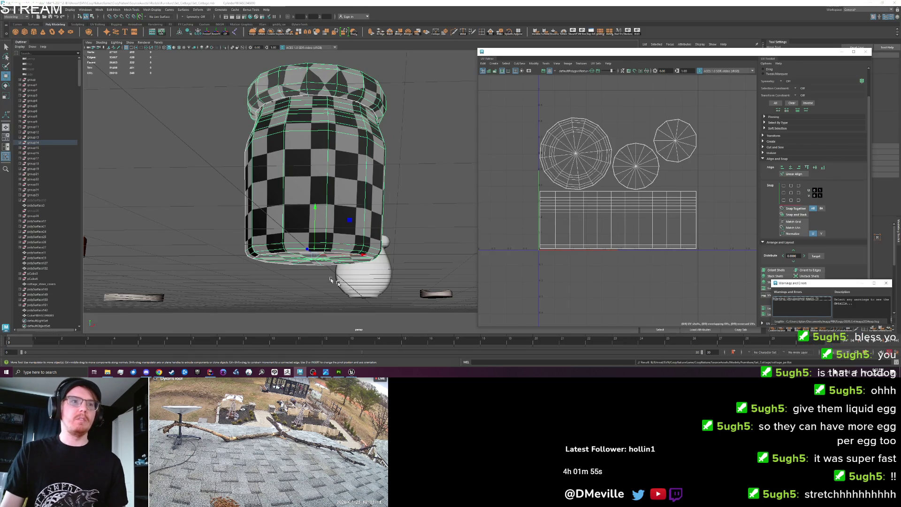
# Step: Select and frame the milk pitcher, orbiting to inspect its opening and handle
pyautogui.scroll(-5, 358, 253)
pyautogui.scroll(-10, 357, 253)
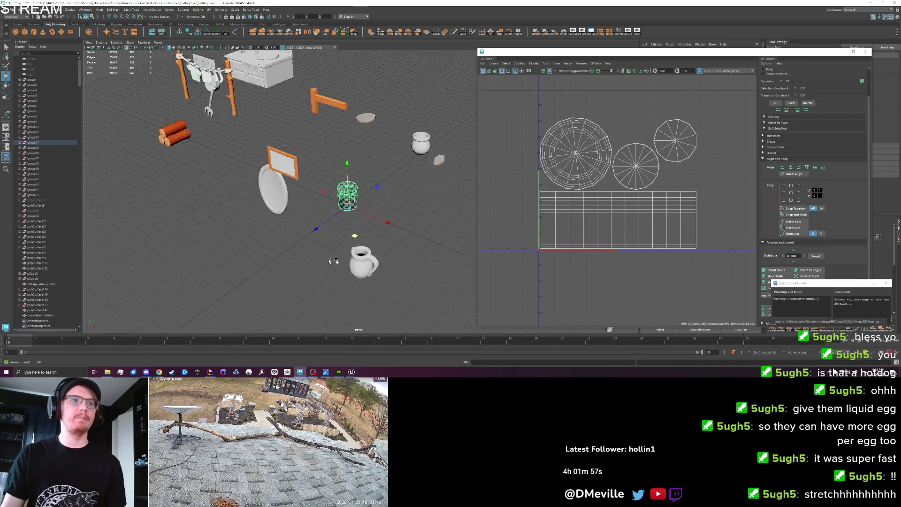
pyautogui.moveTo(399, 245); pyautogui.dragTo(343, 255)
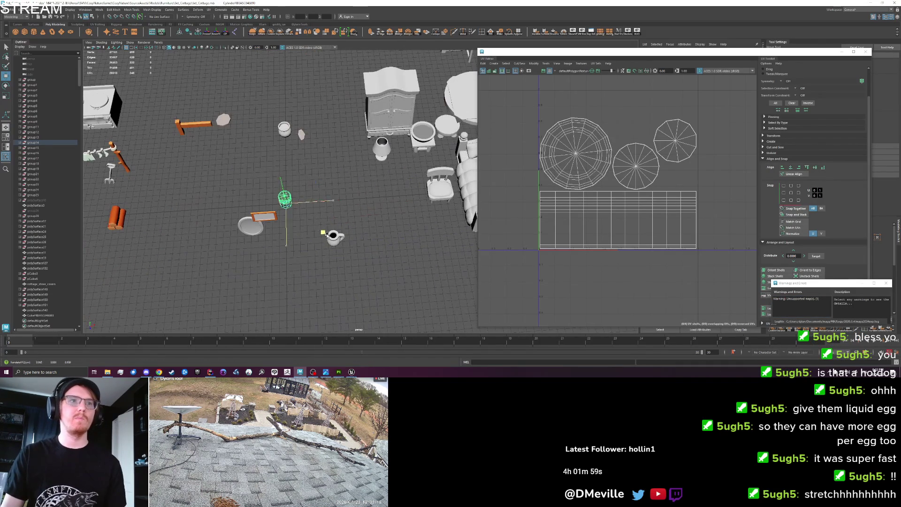
pyautogui.click(335, 240)
pyautogui.press('f')
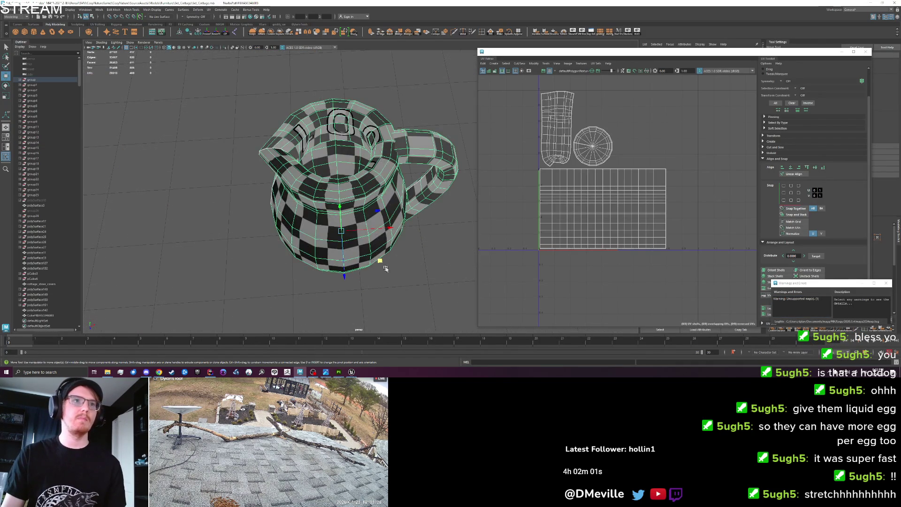
pyautogui.click(418, 267)
pyautogui.moveTo(418, 268)
pyautogui.mouseDown()
pyautogui.moveTo(376, 262)
pyautogui.moveTo(372, 284)
pyautogui.moveTo(346, 255)
pyautogui.moveTo(320, 255)
pyautogui.moveTo(316, 268)
pyautogui.moveTo(227, 270)
pyautogui.moveTo(278, 271)
pyautogui.mouseUp()
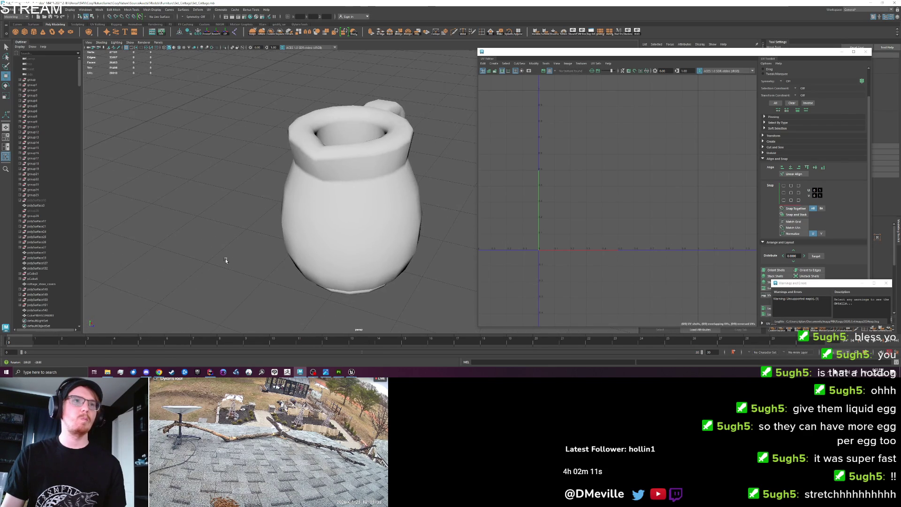
pyautogui.click(346, 237)
pyautogui.moveTo(342, 259)
pyautogui.mouseDown()
pyautogui.moveTo(396, 244)
pyautogui.moveTo(446, 248)
pyautogui.mouseUp()
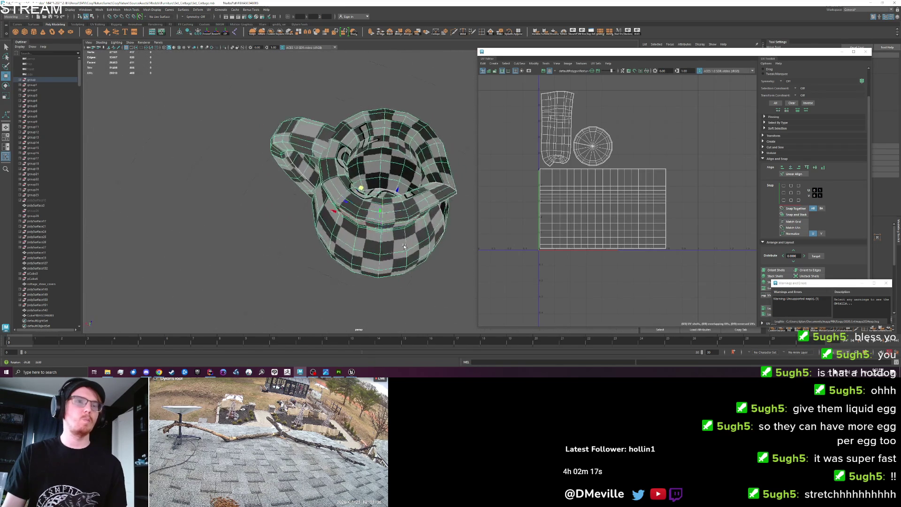
pyautogui.moveTo(370, 255); pyautogui.dragTo(316, 240)
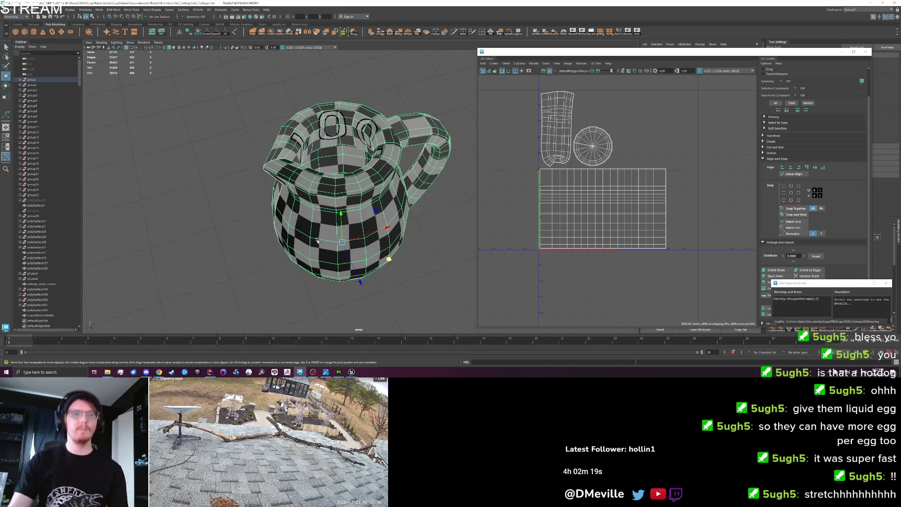
pyautogui.click(259, 248)
pyautogui.moveTo(260, 247)
pyautogui.mouseDown()
pyautogui.moveTo(287, 212)
pyautogui.moveTo(282, 254)
pyautogui.moveTo(328, 301)
pyautogui.moveTo(281, 277)
pyautogui.mouseUp()
pyautogui.click(287, 213)
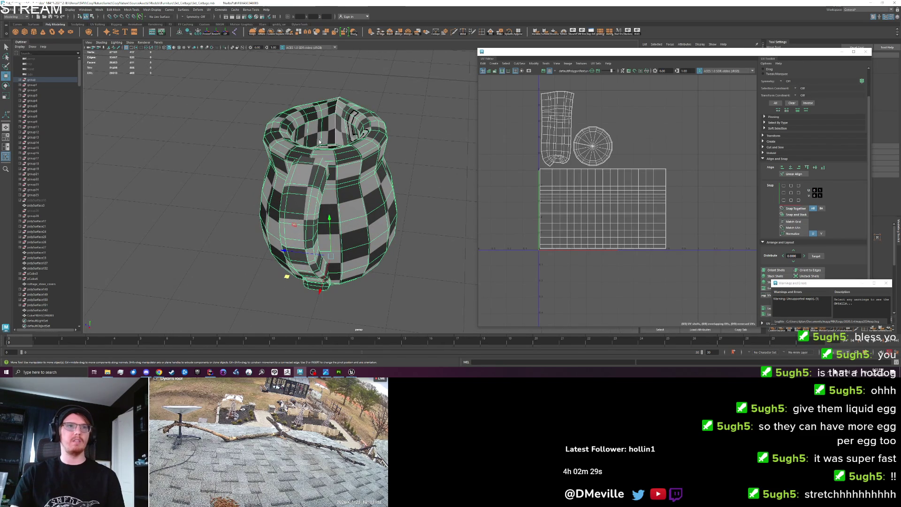
# Step: Merge the pitcher's inner edge ring to its centre, then return to object mode for export
pyautogui.press('F10')
pyautogui.scroll(5, 324, 135)
pyautogui.moveTo(324, 135)
pyautogui.mouseDown()
pyautogui.moveTo(323, 192)
pyautogui.moveTo(312, 207)
pyautogui.moveTo(268, 210)
pyautogui.moveTo(355, 243)
pyautogui.moveTo(371, 288)
pyautogui.moveTo(394, 226)
pyautogui.moveTo(340, 226)
pyautogui.mouseUp()
pyautogui.click(323, 197)
pyautogui.scroll(5, 379, 213)
pyautogui.scroll(-5, 380, 214)
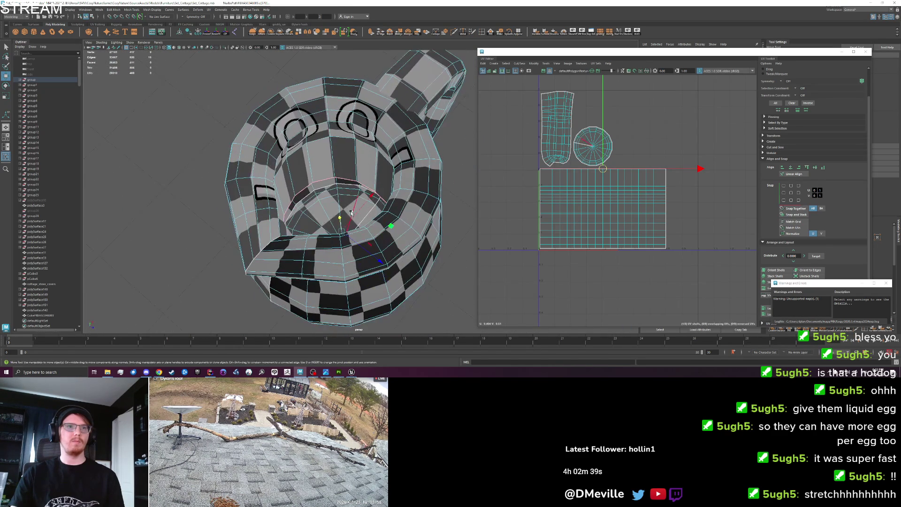
pyautogui.click(338, 220)
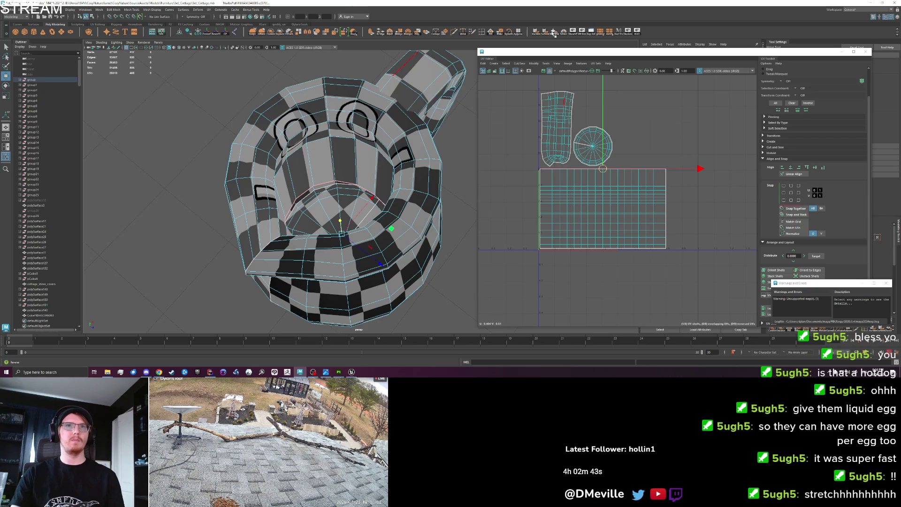
pyautogui.click(413, 35)
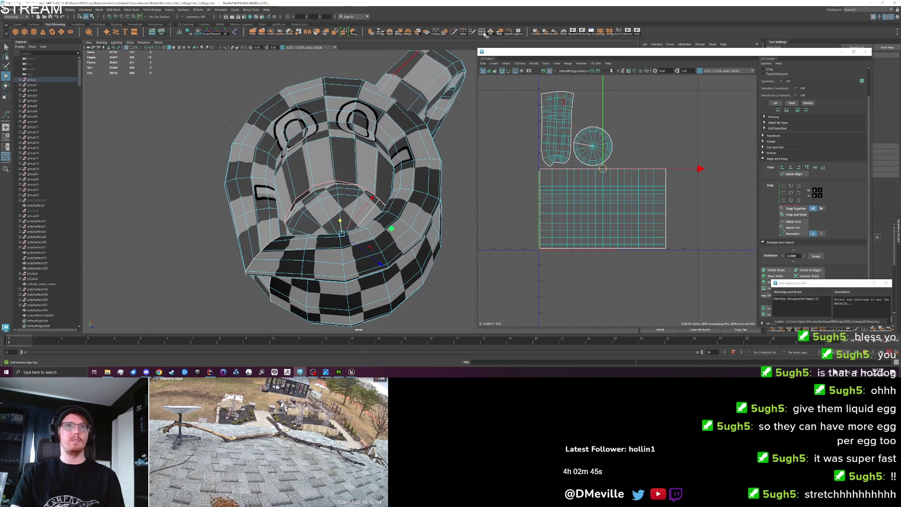
pyautogui.moveTo(384, 207)
pyautogui.mouseDown()
pyautogui.moveTo(365, 200)
pyautogui.moveTo(396, 226)
pyautogui.mouseUp()
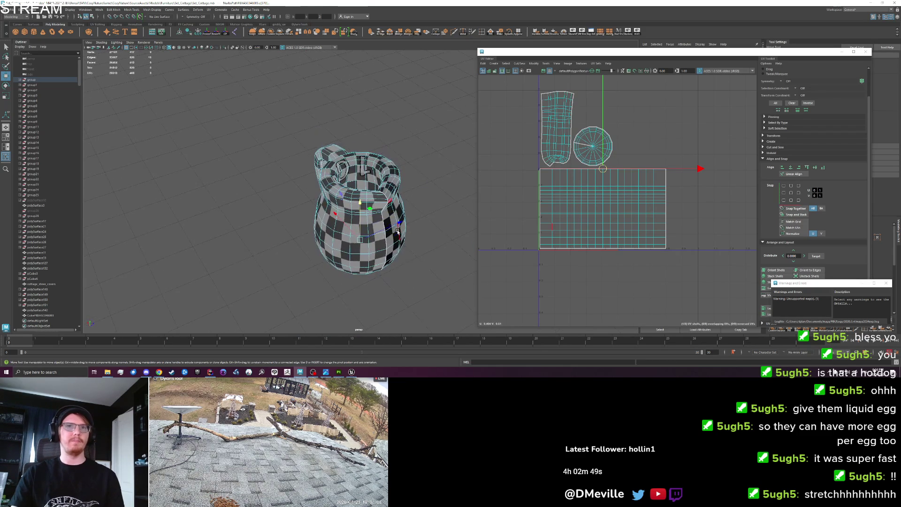
pyautogui.scroll(3, 398, 230)
pyautogui.press('F8')
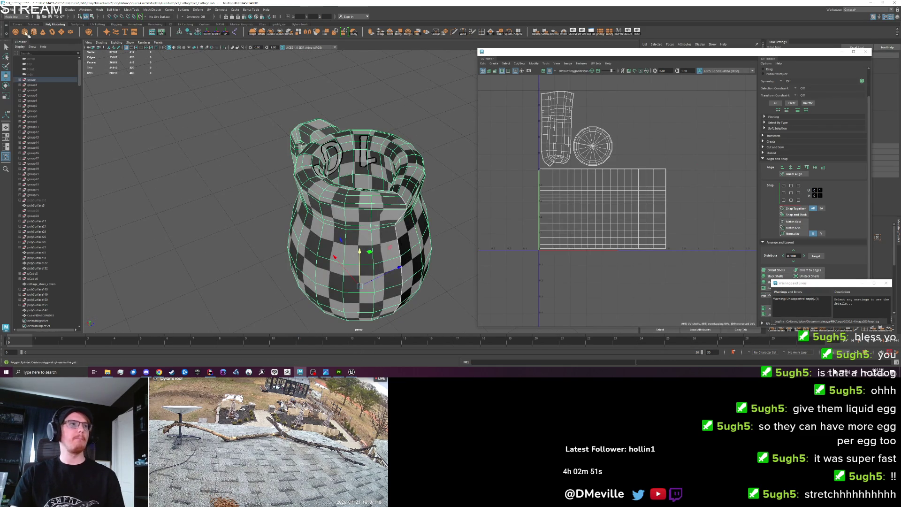
pyautogui.click(10, 9)
pyautogui.click(28, 79)
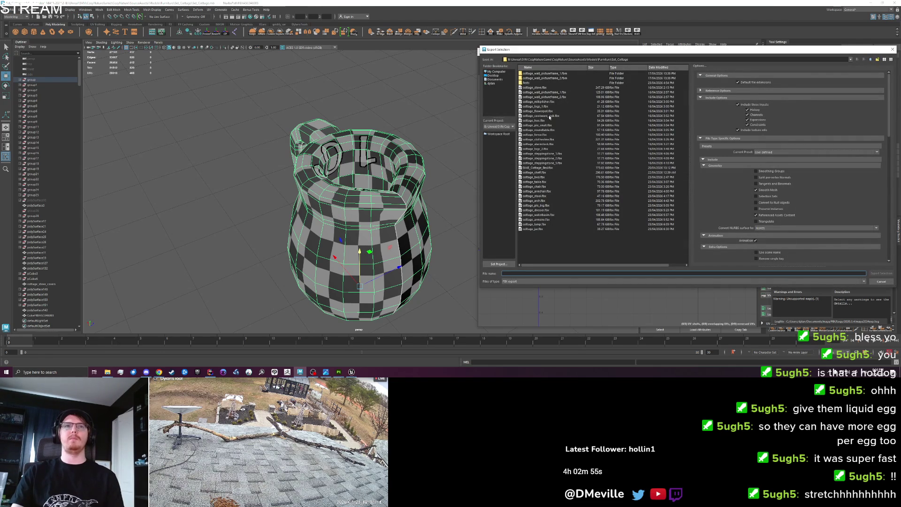
# Step: Export the pitcher over cottage_milkpitcher.fbx, replacing it, and bring Unreal Engine forward
pyautogui.click(547, 101)
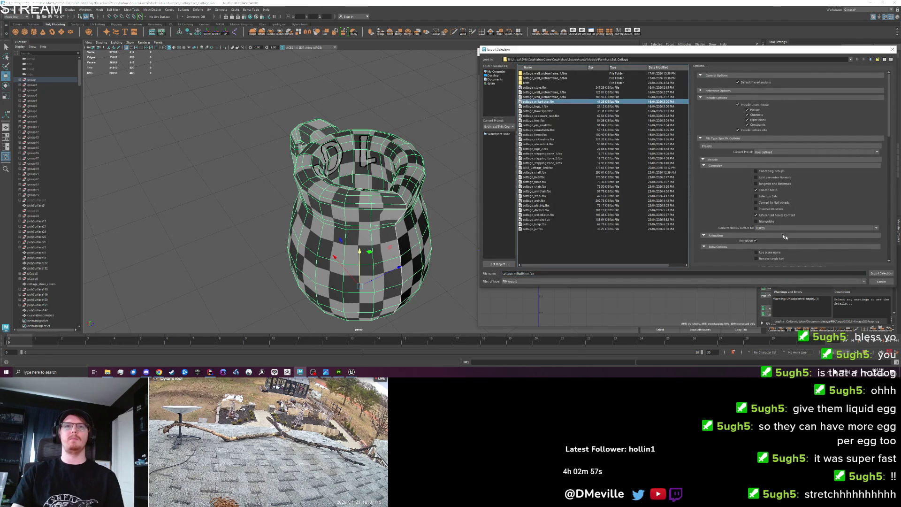
pyautogui.click(874, 275)
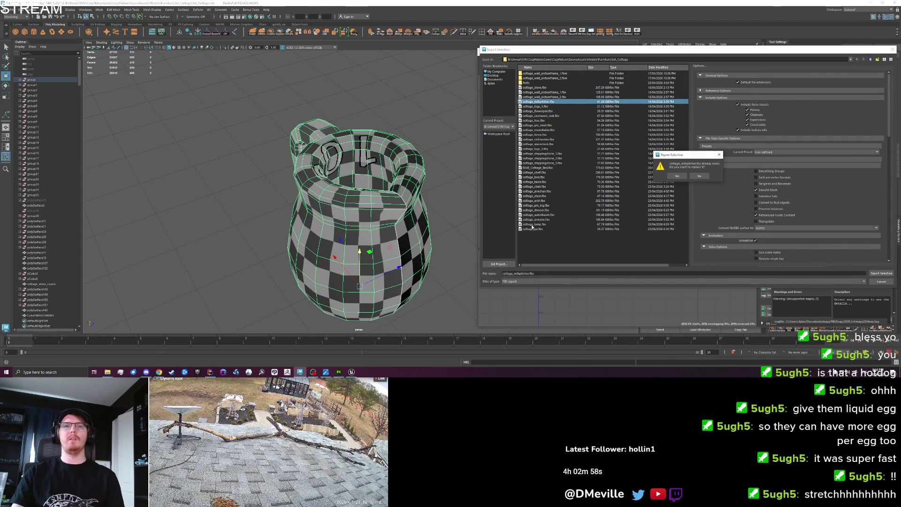
pyautogui.click(676, 176)
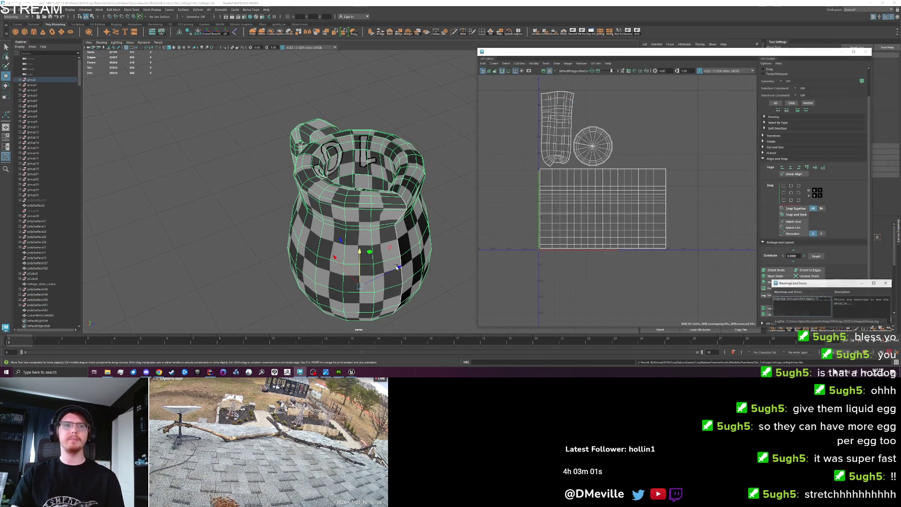
pyautogui.moveTo(352, 372)
pyautogui.click(343, 350)
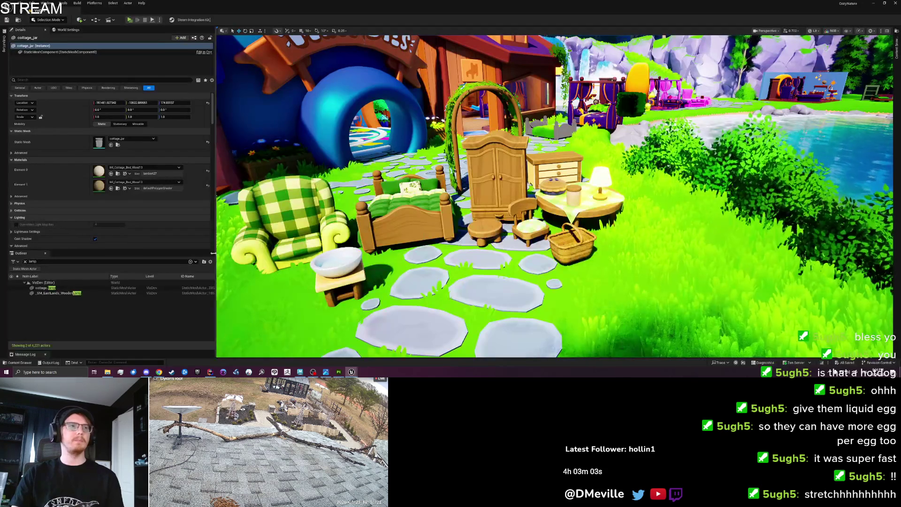
# Step: Create a new Painter project from the pitcher FBX, discarding the jar project's unsaved changes
pyautogui.click(338, 372)
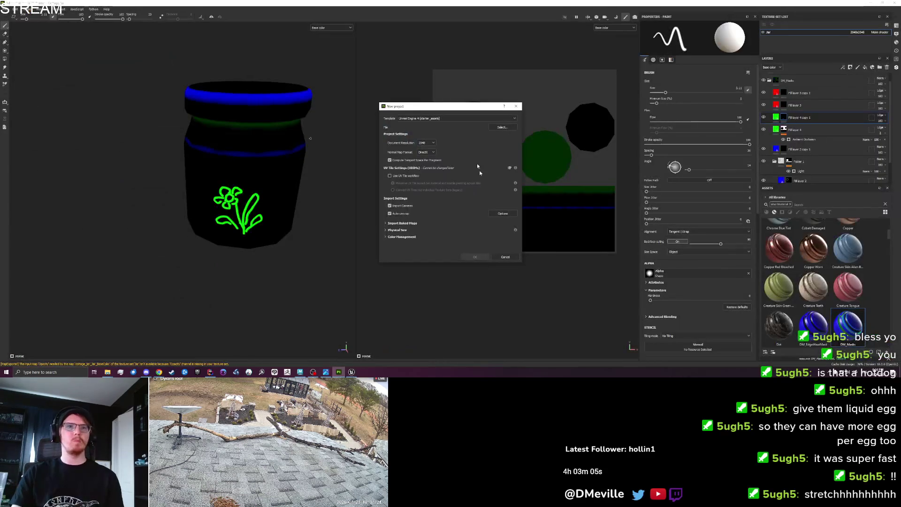
pyautogui.click(502, 127)
pyautogui.click(479, 243)
pyautogui.click(616, 287)
pyautogui.click(479, 257)
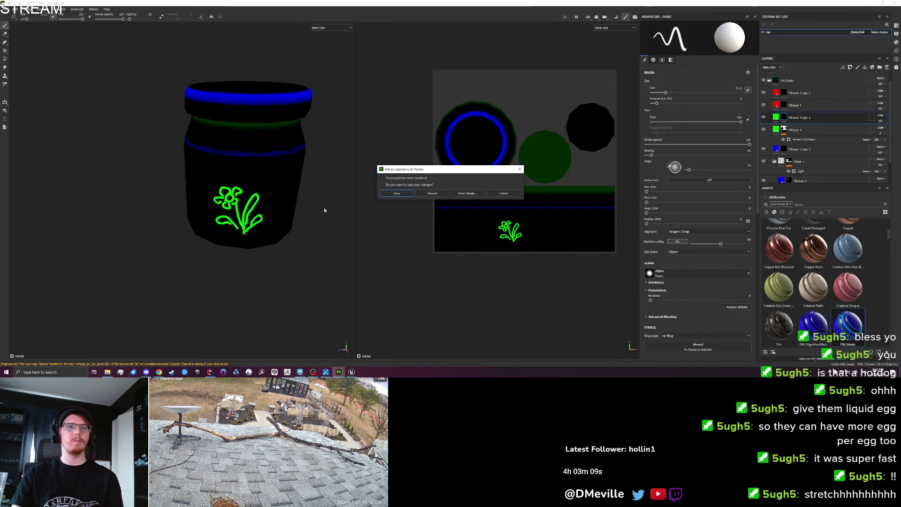
pyautogui.click(446, 194)
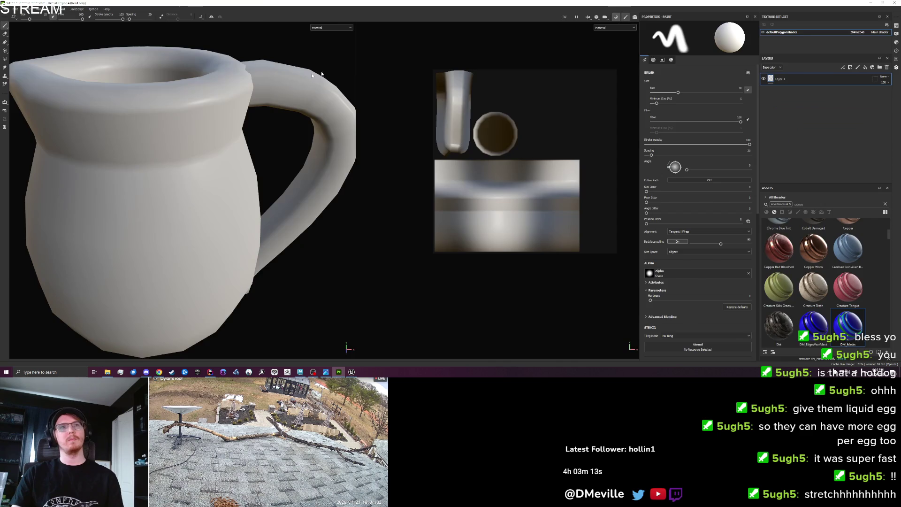
pyautogui.click(619, 19)
# Step: Bake the pitcher's mesh maps with 256 secondary rays and an absolute sampling radius of 1
pyautogui.moveTo(94, 45); pyautogui.dragTo(201, 45)
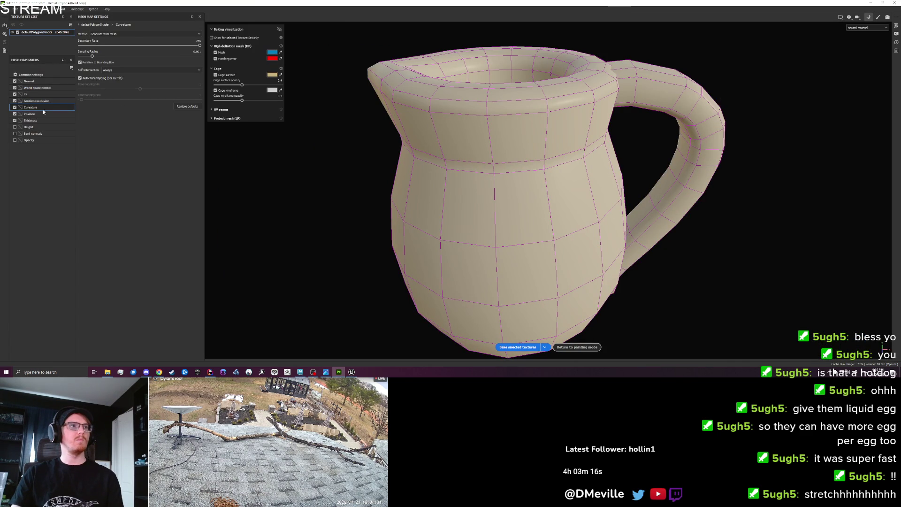
pyautogui.click(92, 64)
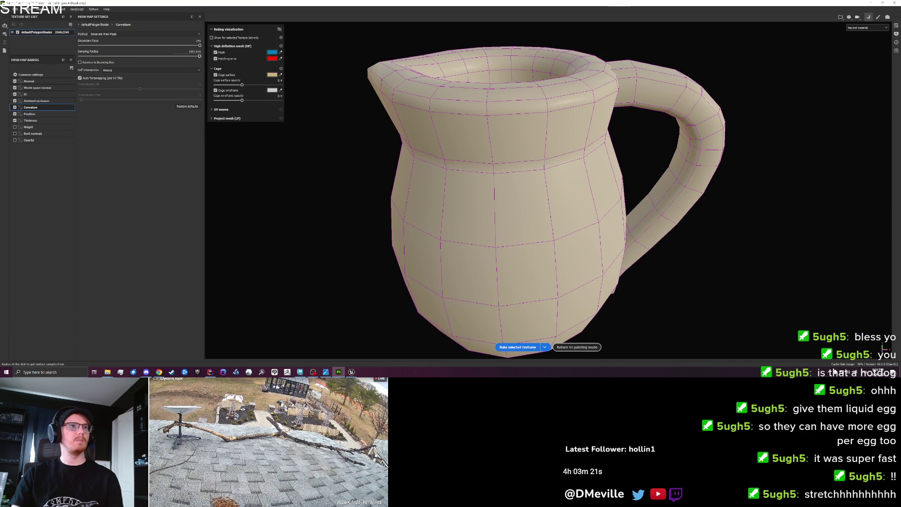
pyautogui.write('1')
pyautogui.press('Return')
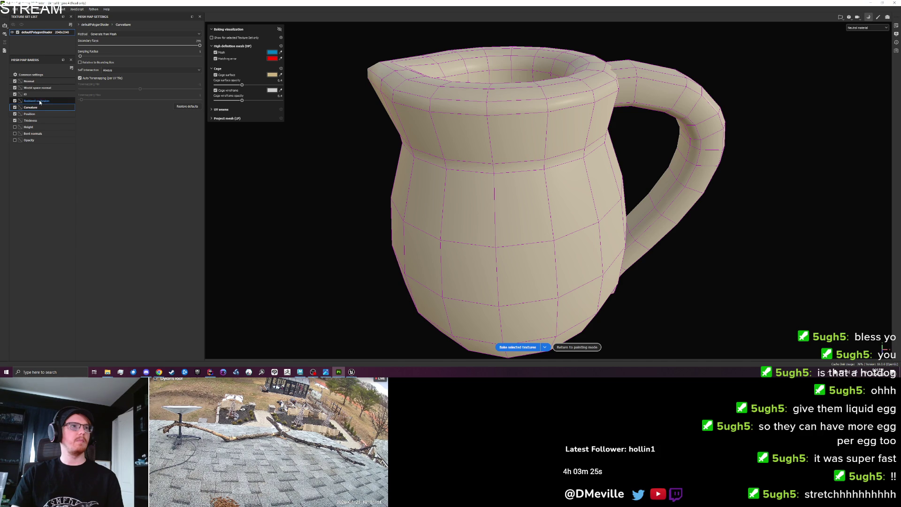
pyautogui.click(38, 101)
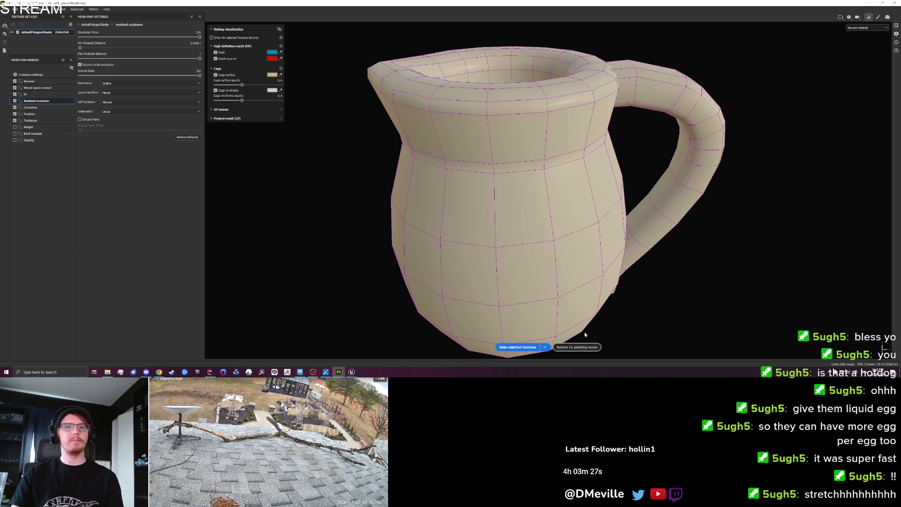
pyautogui.click(523, 347)
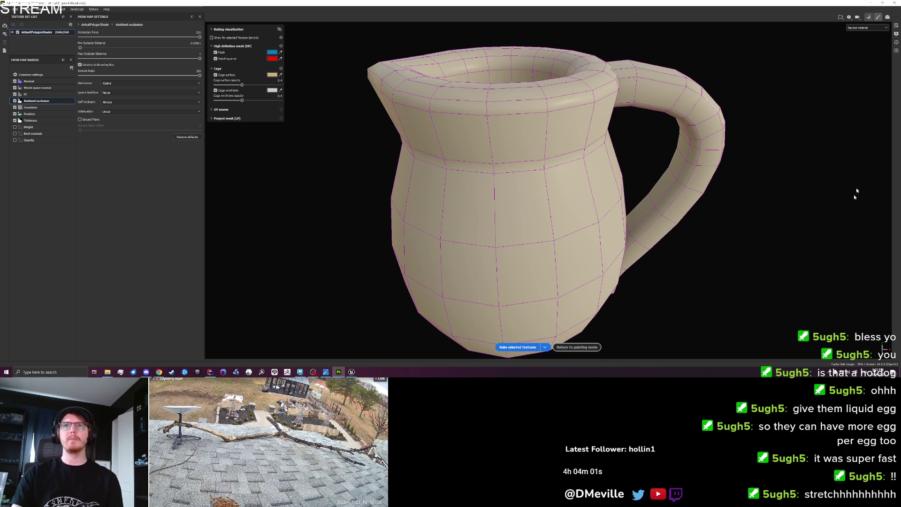
pyautogui.hotkey('ctrl', 'shift', 'b')
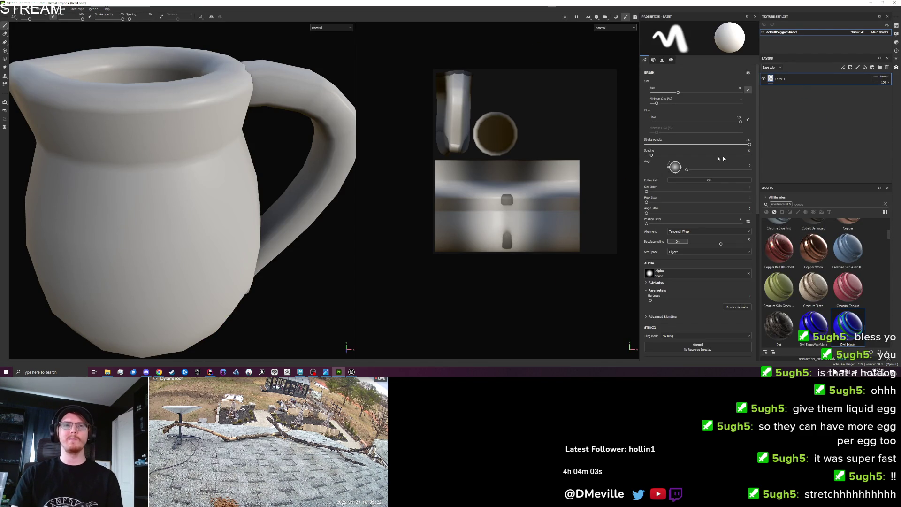
# Step: Show the base color channel and add the DM_Masks material to the layer stack
pyautogui.click(610, 27)
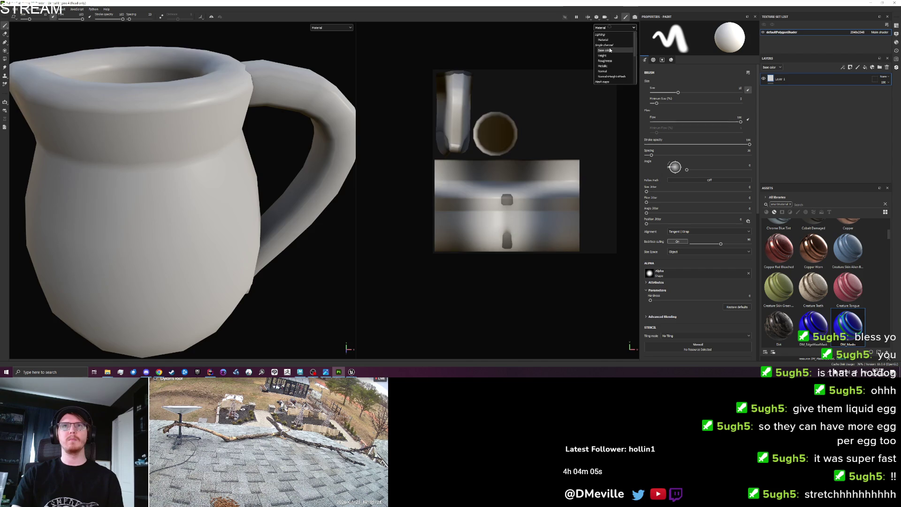
pyautogui.click(610, 49)
pyautogui.moveTo(838, 300)
pyautogui.mouseDown()
pyautogui.moveTo(807, 86)
pyautogui.moveTo(798, 96)
pyautogui.mouseUp()
pyautogui.scroll(-5, 336, 213)
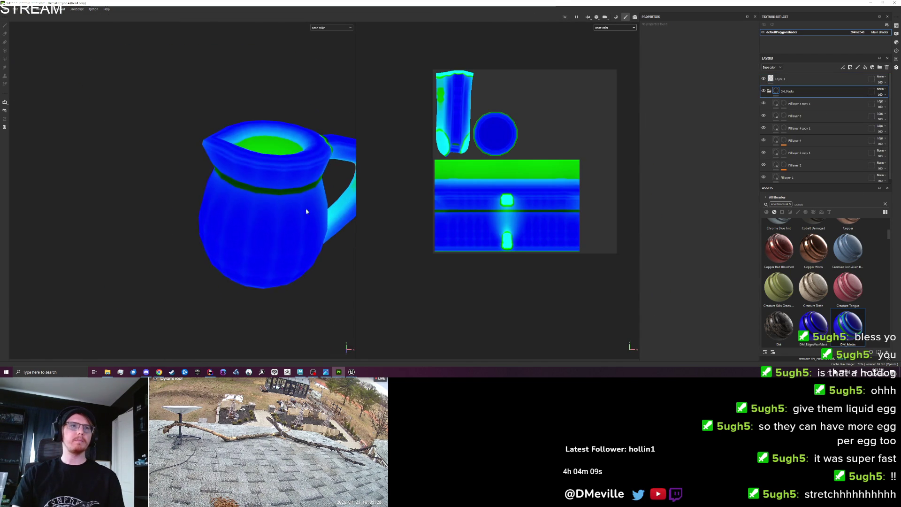
# Step: Soften and lower the balance of Fill layer 2's curvature mask, and hide the green fill
pyautogui.click(783, 165)
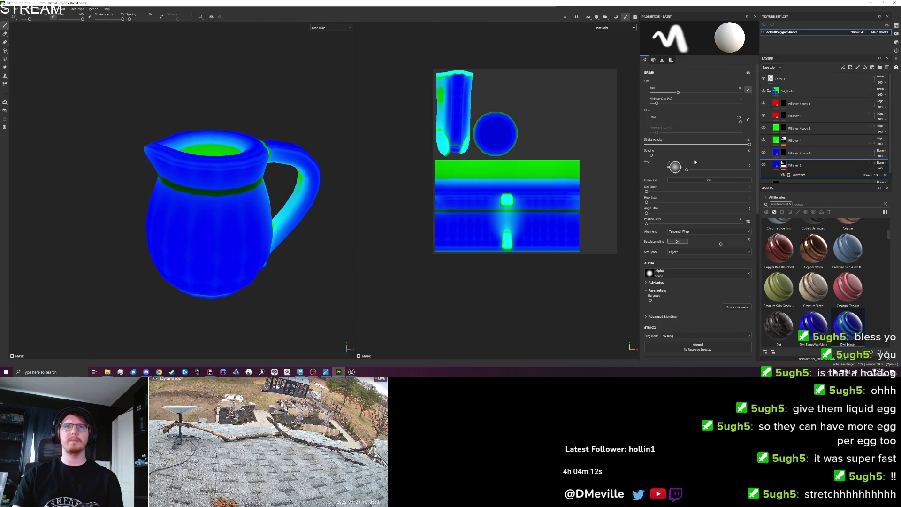
pyautogui.click(800, 176)
pyautogui.moveTo(649, 73); pyautogui.dragTo(650, 75)
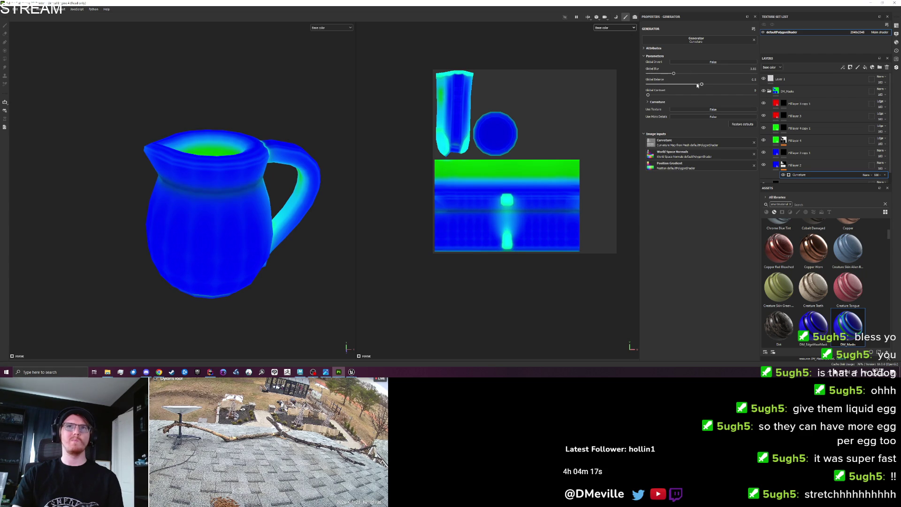
pyautogui.moveTo(664, 86); pyautogui.dragTo(650, 88)
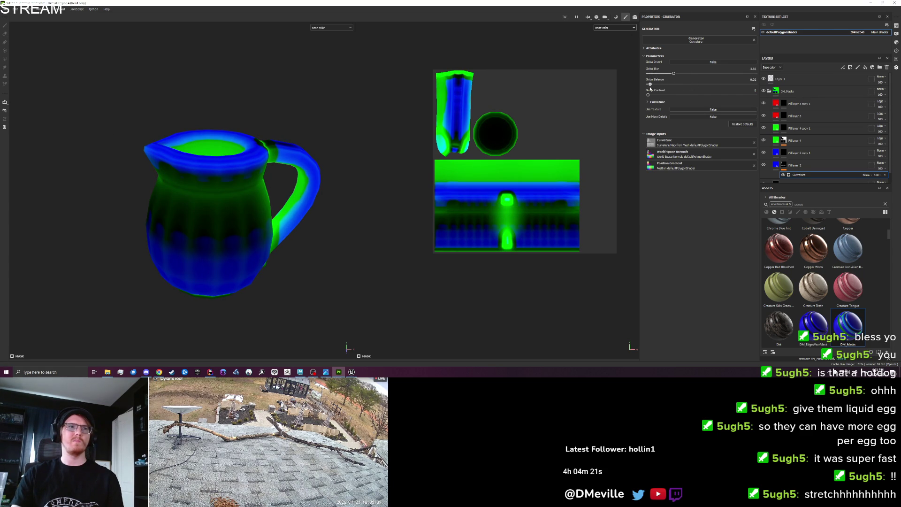
pyautogui.click(764, 140)
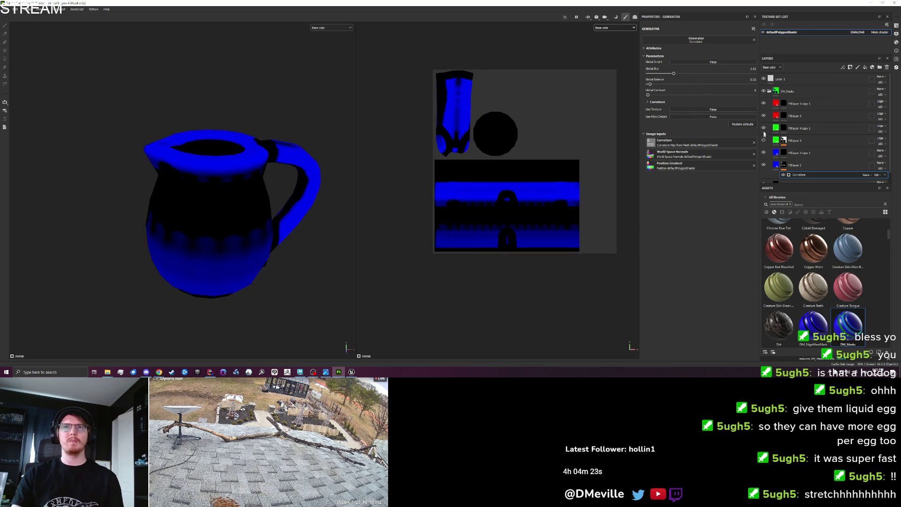
pyautogui.moveTo(263, 198)
pyautogui.mouseDown()
pyautogui.moveTo(253, 240)
pyautogui.moveTo(247, 167)
pyautogui.moveTo(271, 96)
pyautogui.moveTo(320, 208)
pyautogui.mouseUp()
pyautogui.moveTo(366, 193); pyautogui.dragTo(362, 254)
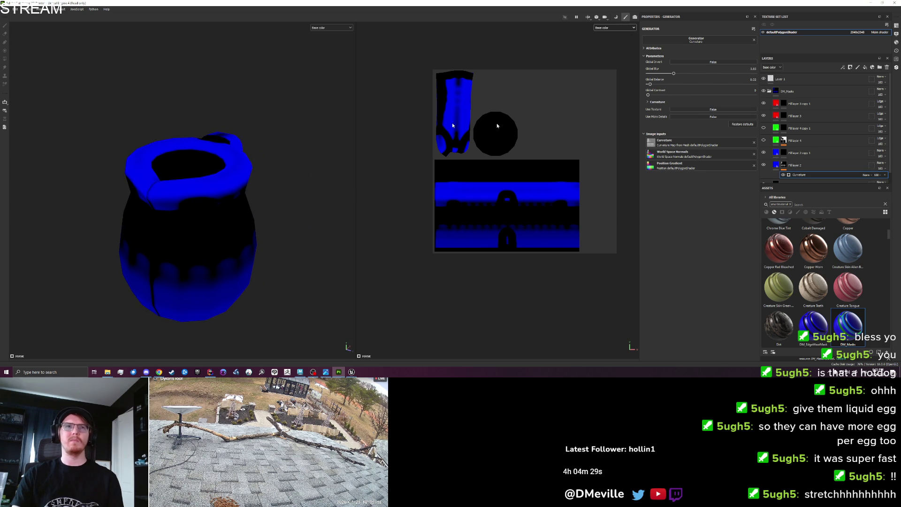
pyautogui.click(615, 18)
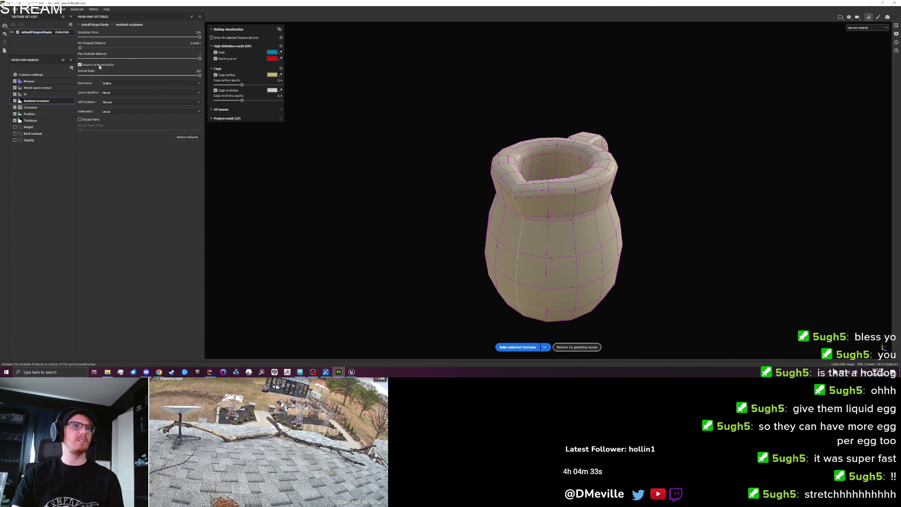
# Step: Halve the AO occluder distance, drop Thickness and Position, and add bounding-box-relative Curvature
pyautogui.click(136, 60)
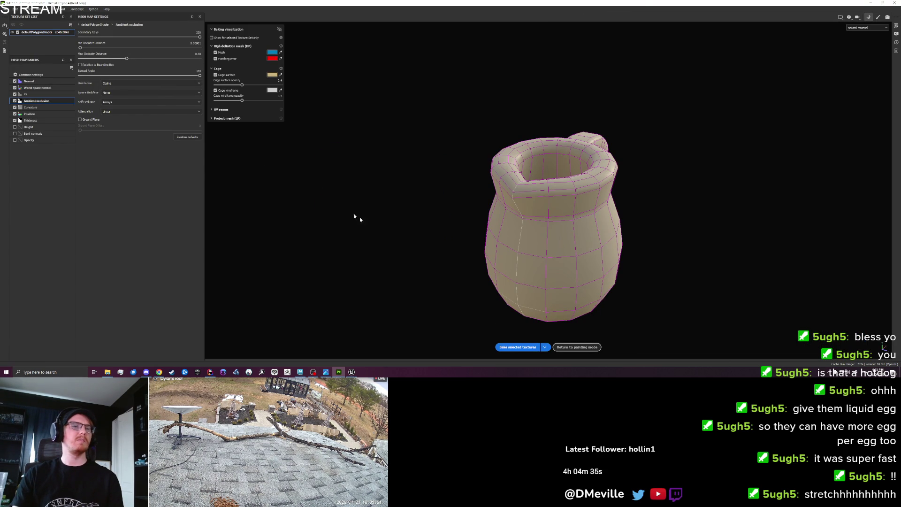
pyautogui.click(15, 120)
pyautogui.click(15, 113)
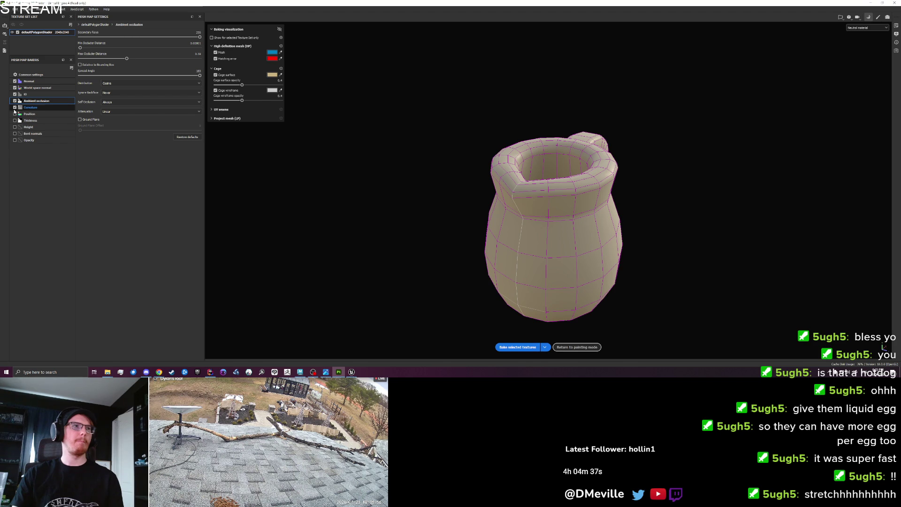
pyautogui.click(14, 108)
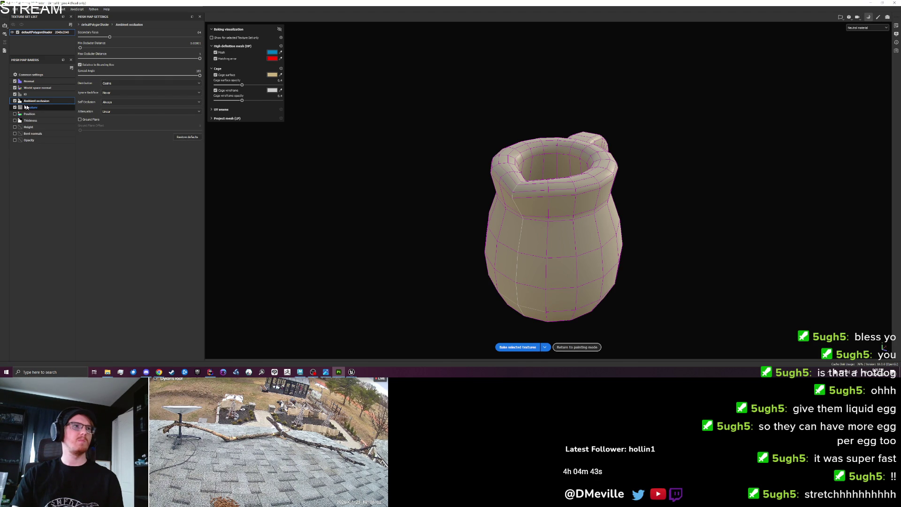
pyautogui.press('Down')
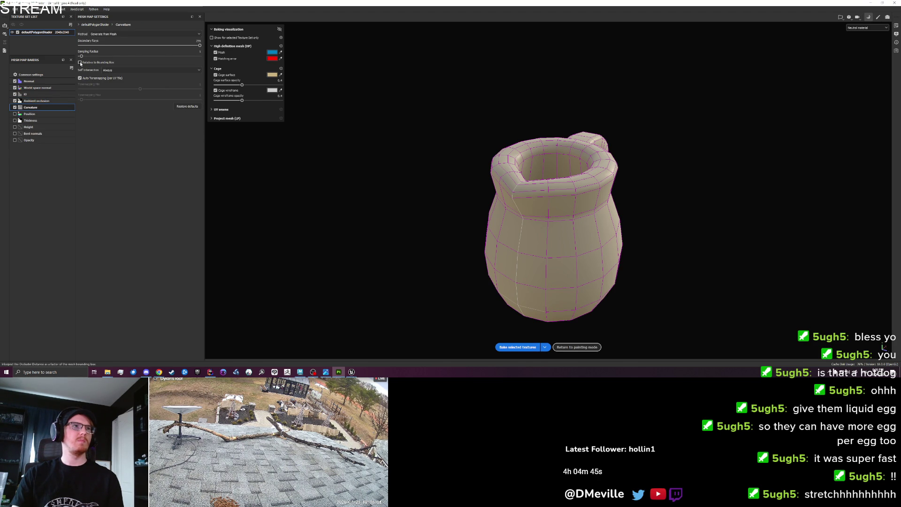
pyautogui.click(81, 62)
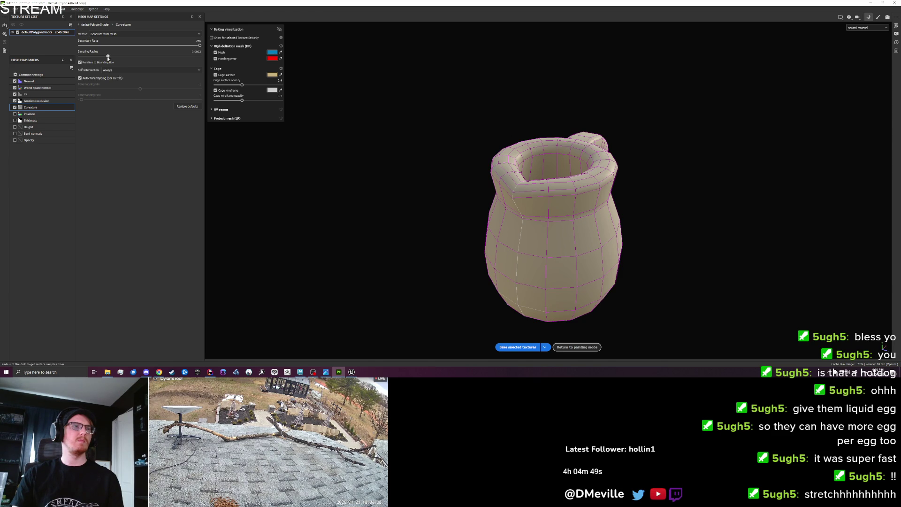
# Step: Exclude the Normal and ID maps, keep ambient occlusion, and bake the selected maps
pyautogui.click(21, 94)
pyautogui.click(14, 82)
pyautogui.click(15, 94)
pyautogui.click(14, 101)
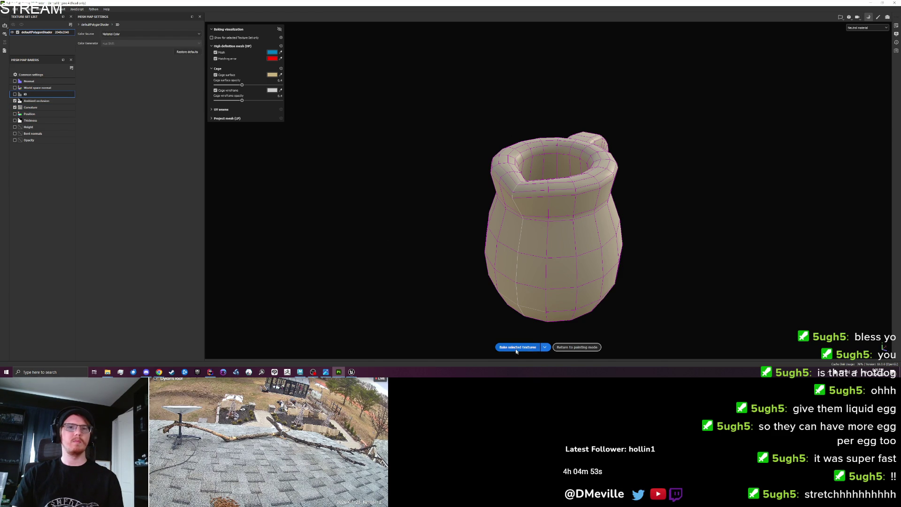
pyautogui.click(519, 347)
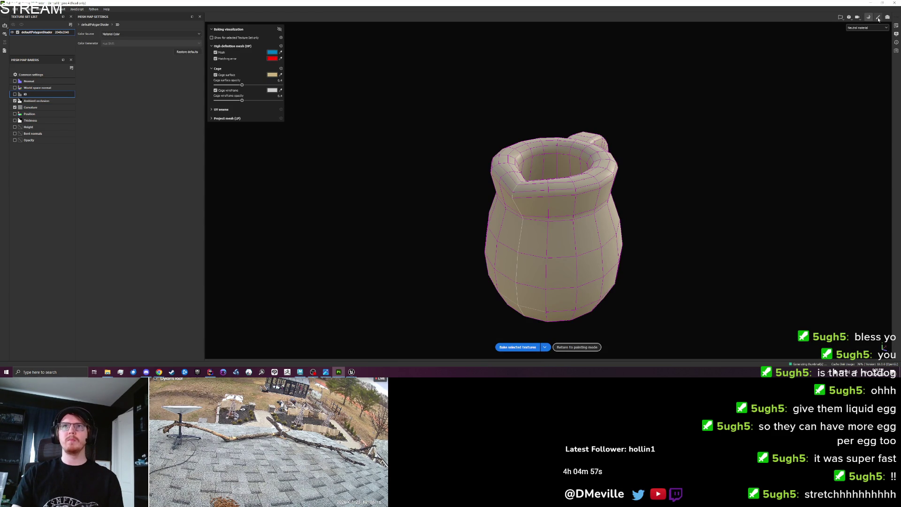
# Step: Reset the curvature generator and lower its balance so blue stays on the rim and handle
pyautogui.click(879, 18)
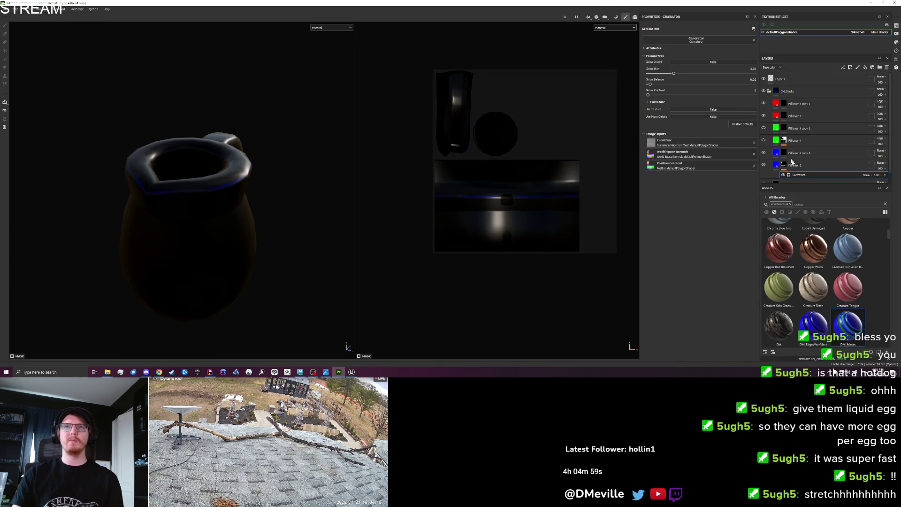
pyautogui.click(740, 125)
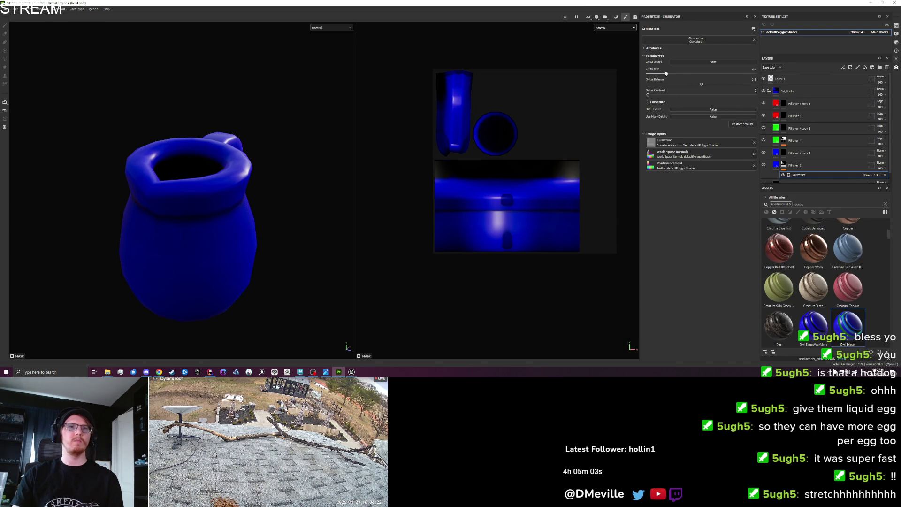
pyautogui.moveTo(674, 88); pyautogui.dragTo(653, 88)
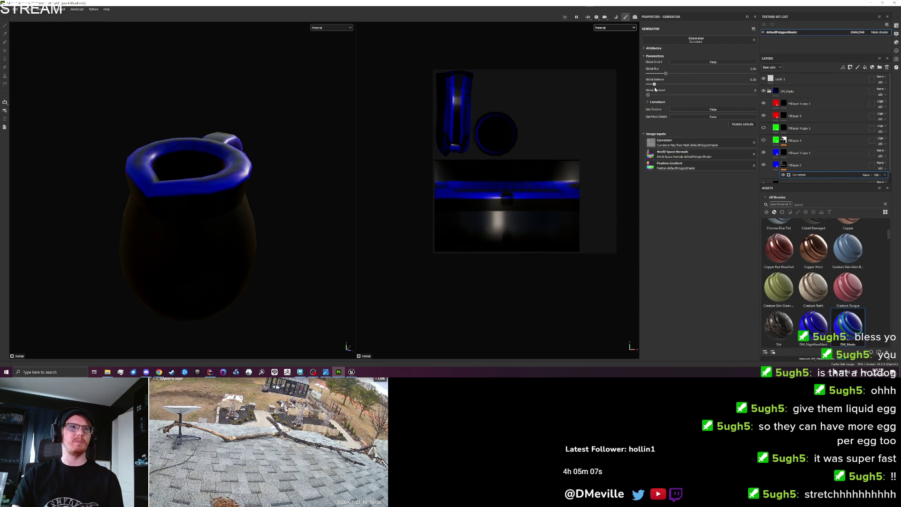
pyautogui.moveTo(232, 238)
pyautogui.mouseDown()
pyautogui.moveTo(125, 207)
pyautogui.moveTo(107, 157)
pyautogui.moveTo(145, 97)
pyautogui.moveTo(163, 163)
pyautogui.moveTo(203, 211)
pyautogui.moveTo(137, 227)
pyautogui.moveTo(140, 207)
pyautogui.mouseUp()
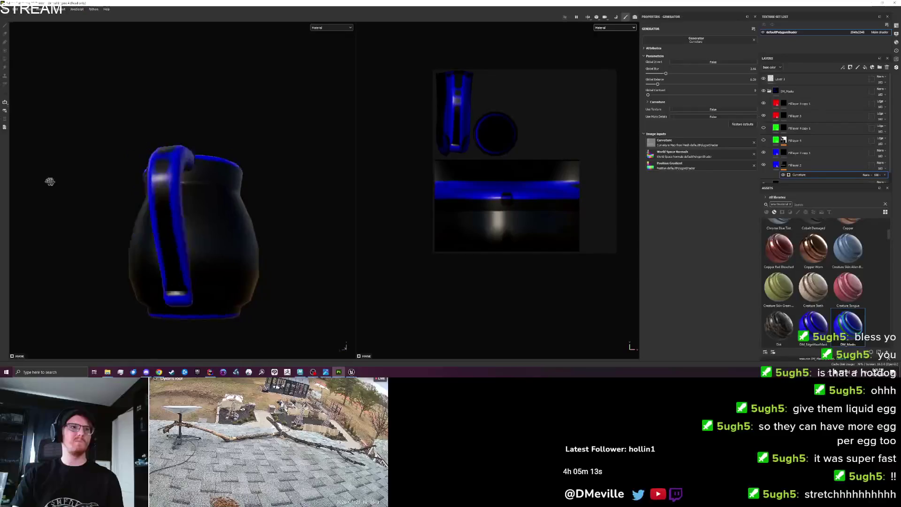
pyautogui.moveTo(51, 181)
pyautogui.mouseDown()
pyautogui.moveTo(221, 198)
pyautogui.moveTo(215, 221)
pyautogui.moveTo(263, 150)
pyautogui.moveTo(256, 102)
pyautogui.moveTo(59, 199)
pyautogui.moveTo(21, 207)
pyautogui.moveTo(190, 223)
pyautogui.moveTo(227, 195)
pyautogui.moveTo(185, 213)
pyautogui.moveTo(218, 146)
pyautogui.mouseUp()
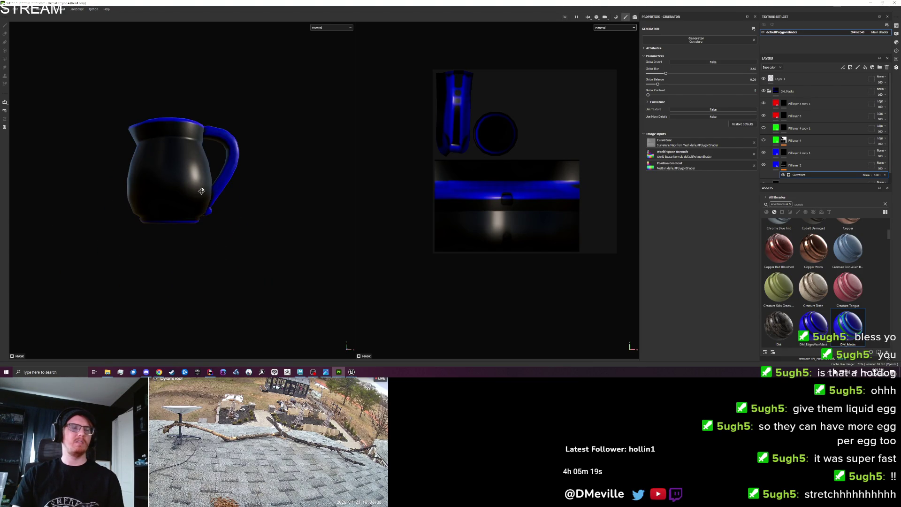
pyautogui.moveTo(201, 190); pyautogui.dragTo(207, 197)
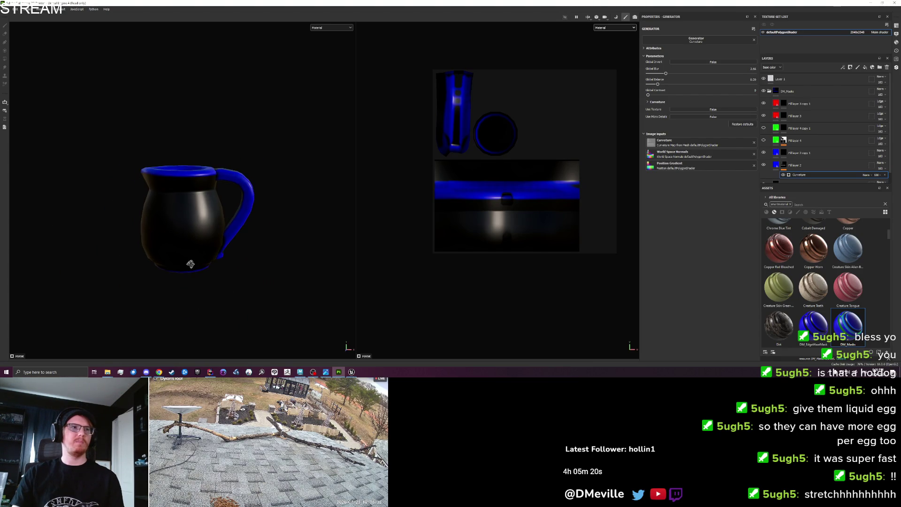
# Step: Group Fill layer 2 inside a new Folder 1
pyautogui.click(784, 164)
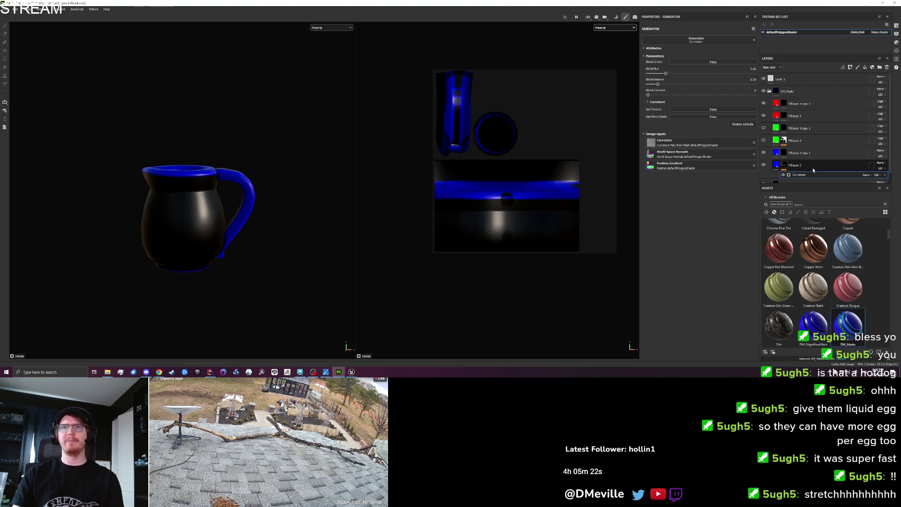
pyautogui.click(882, 67)
pyautogui.moveTo(798, 178); pyautogui.dragTo(798, 166)
pyautogui.click(793, 151)
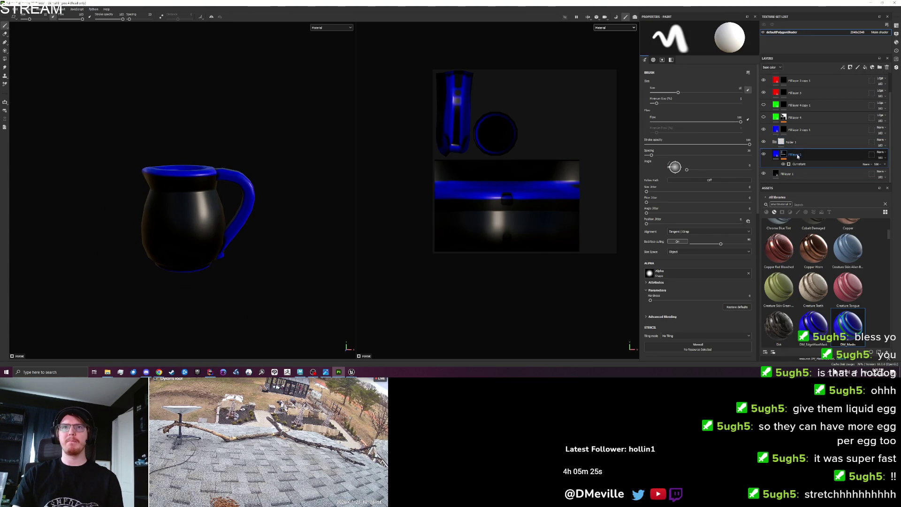
# Step: Add a black mask to Folder 1
pyautogui.click(793, 150)
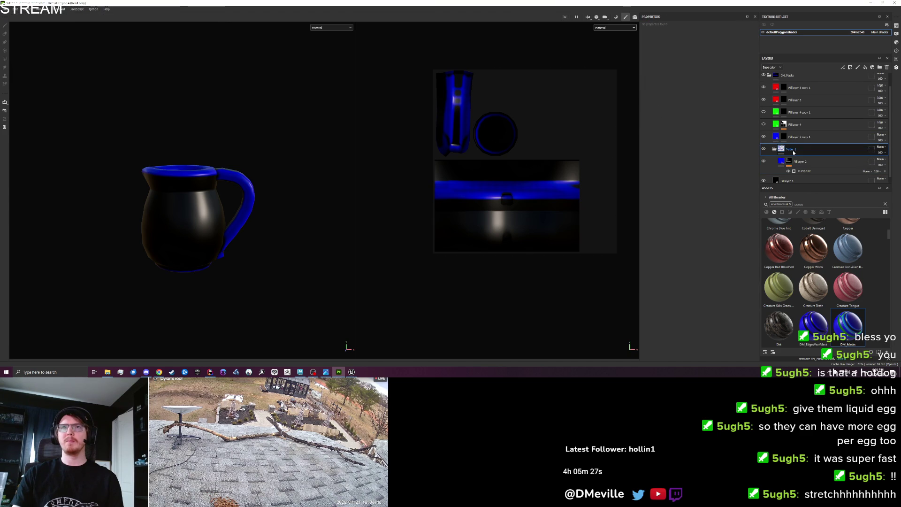
pyautogui.rightClick(793, 152)
pyautogui.click(821, 16)
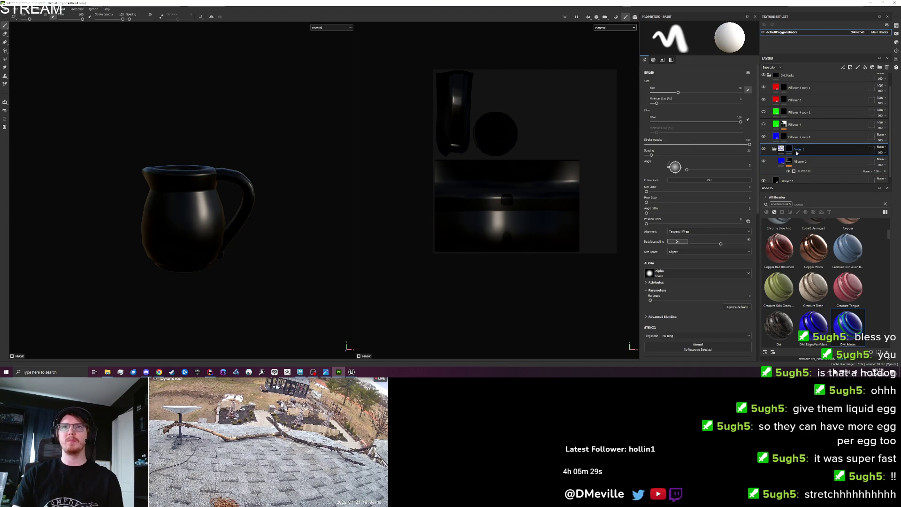
# Step: Fill Folder 1's mask with a Light generator set to a 90° vertical angle
pyautogui.rightClick(790, 150)
pyautogui.click(810, 319)
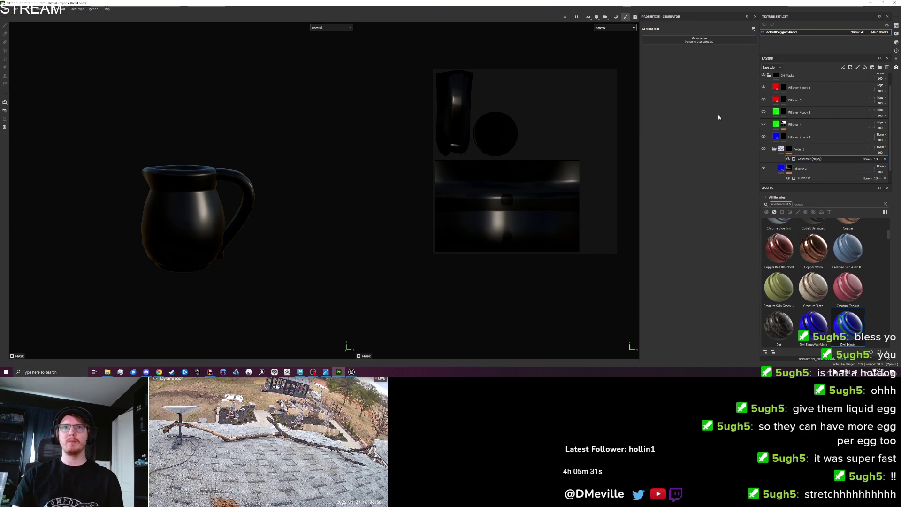
pyautogui.click(703, 41)
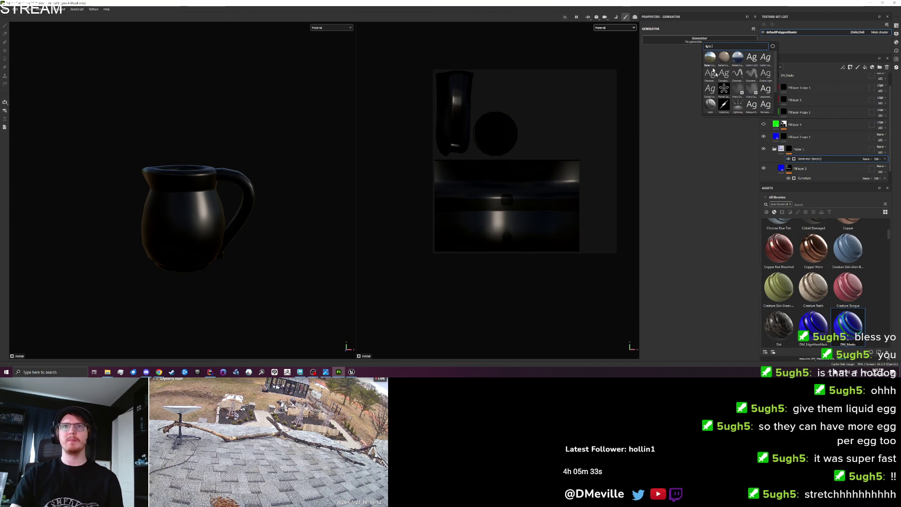
pyautogui.click(714, 111)
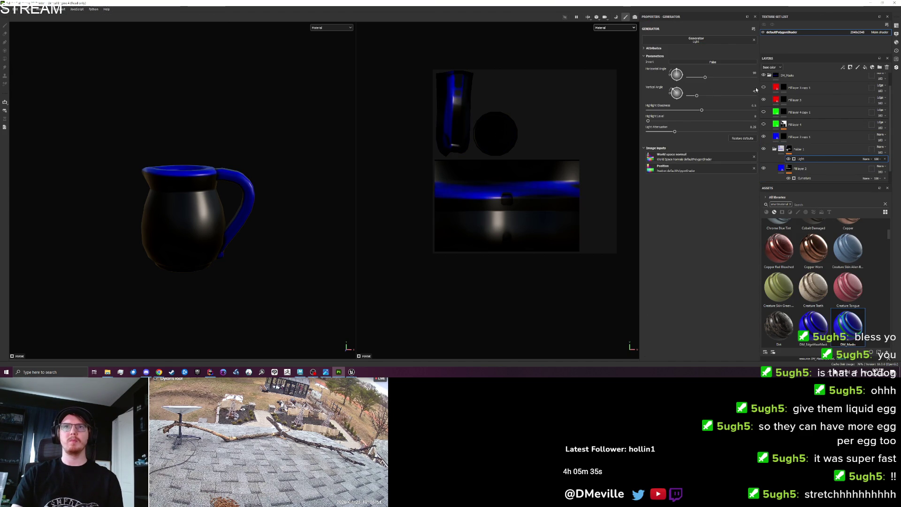
pyautogui.click(754, 91)
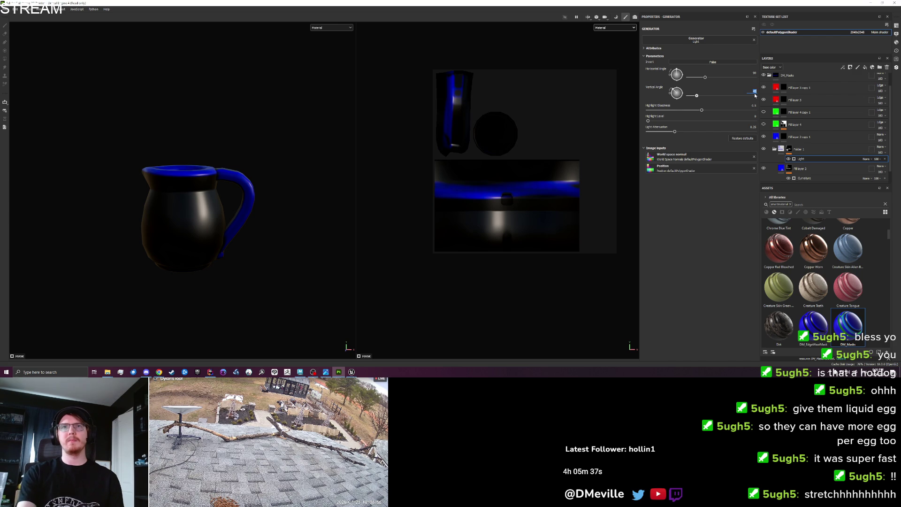
pyautogui.write('90')
pyautogui.press('Return')
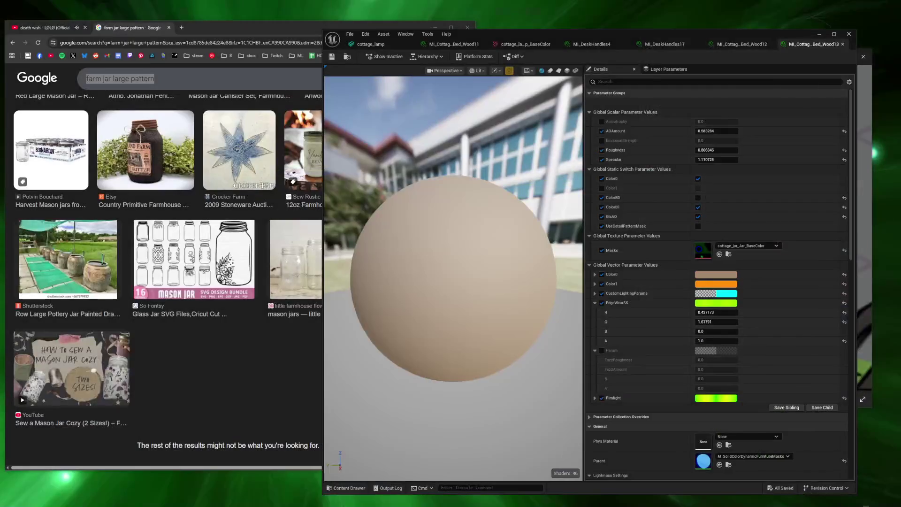
pyautogui.moveTo(253, 205)
pyautogui.mouseDown()
pyautogui.moveTo(288, 262)
pyautogui.moveTo(300, 231)
pyautogui.moveTo(312, 227)
pyautogui.mouseUp()
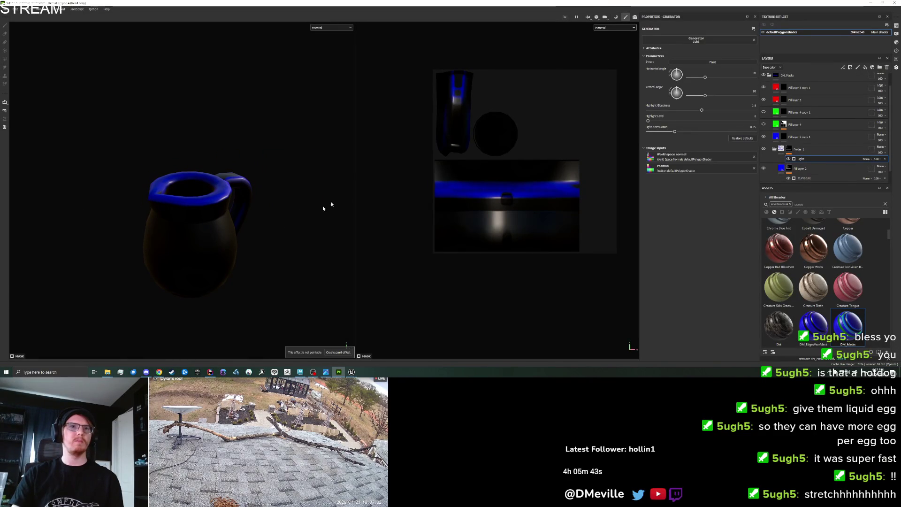
pyautogui.click(604, 26)
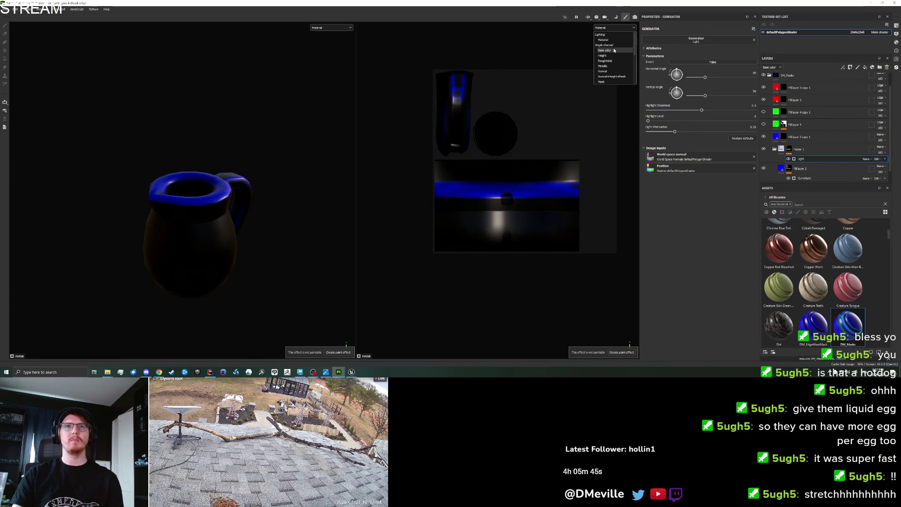
# Step: Show the base colour channel, re-enable Fill layer 4 and lower its opacity to 17
pyautogui.click(605, 49)
pyautogui.moveTo(262, 199)
pyautogui.mouseDown()
pyautogui.moveTo(301, 200)
pyautogui.moveTo(274, 231)
pyautogui.moveTo(268, 271)
pyautogui.moveTo(270, 234)
pyautogui.mouseUp()
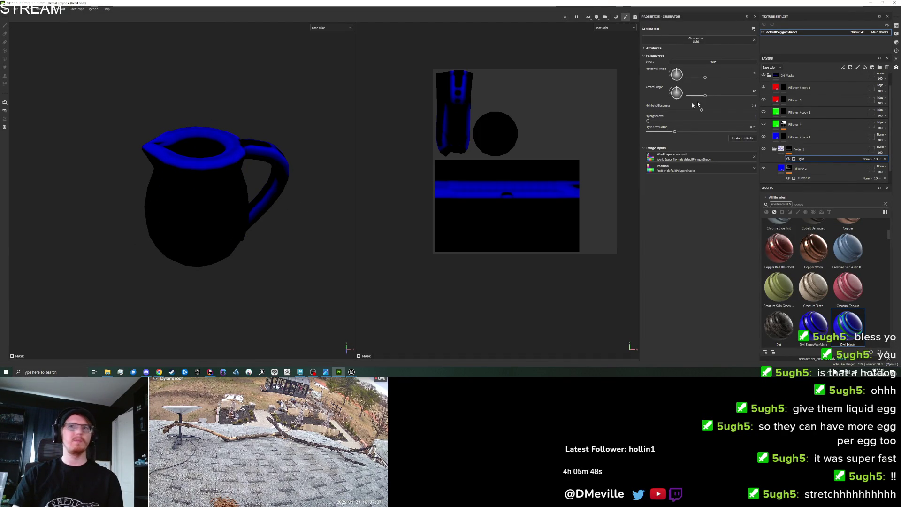
pyautogui.click(764, 112)
pyautogui.click(798, 124)
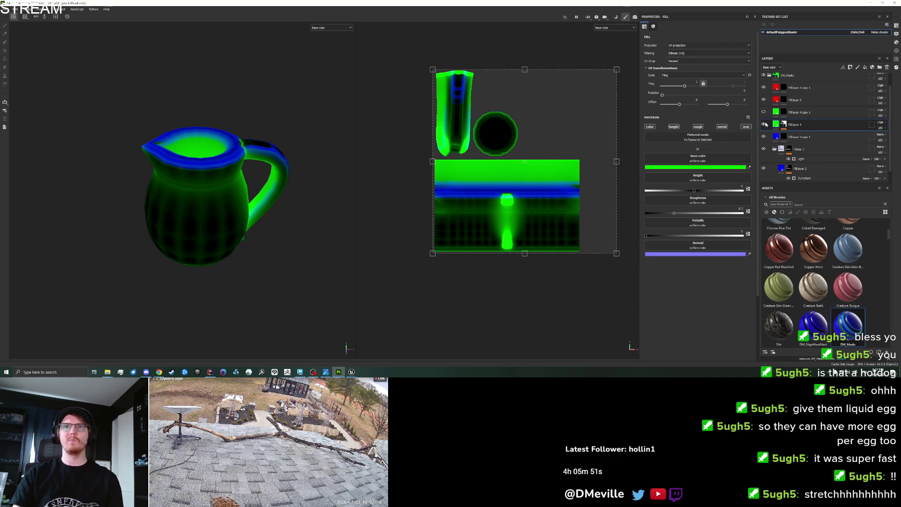
pyautogui.moveTo(882, 133); pyautogui.dragTo(876, 134)
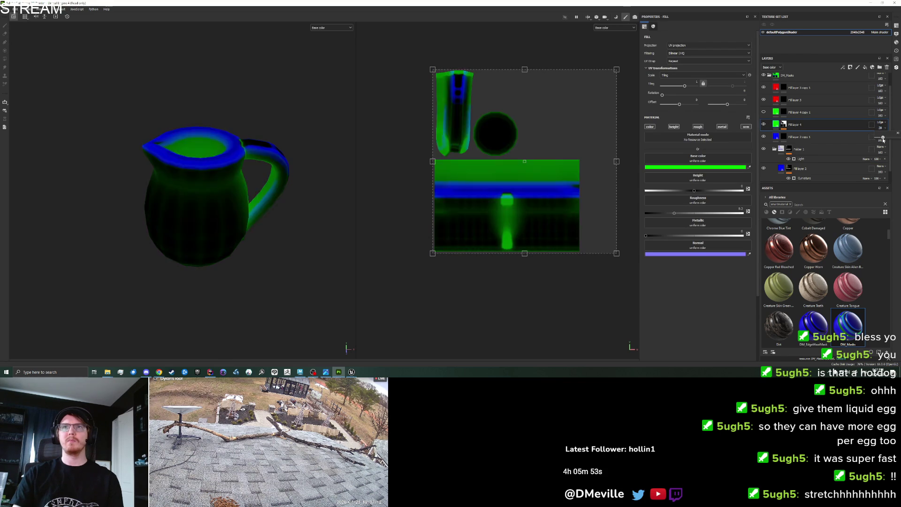
# Step: Add an Ambient Occlusion generator to Fill layer 4's mask with Global Blur 3.6
pyautogui.rightClick(784, 124)
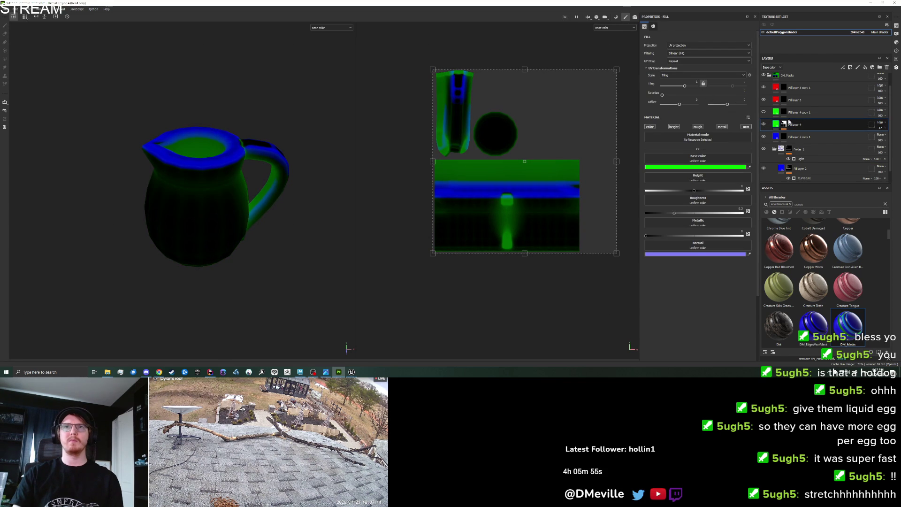
pyautogui.click(808, 155)
pyautogui.click(663, 94)
pyautogui.moveTo(655, 74); pyautogui.dragTo(730, 91)
# Step: Orbit, zoom and pan the jug to check the crevice mask, then bring the browser forward
pyautogui.moveTo(272, 109)
pyautogui.mouseDown()
pyautogui.moveTo(265, 183)
pyautogui.moveTo(191, 171)
pyautogui.moveTo(231, 71)
pyautogui.moveTo(217, 65)
pyautogui.moveTo(177, 85)
pyautogui.moveTo(237, 93)
pyautogui.mouseUp()
pyautogui.scroll(3, 274, 199)
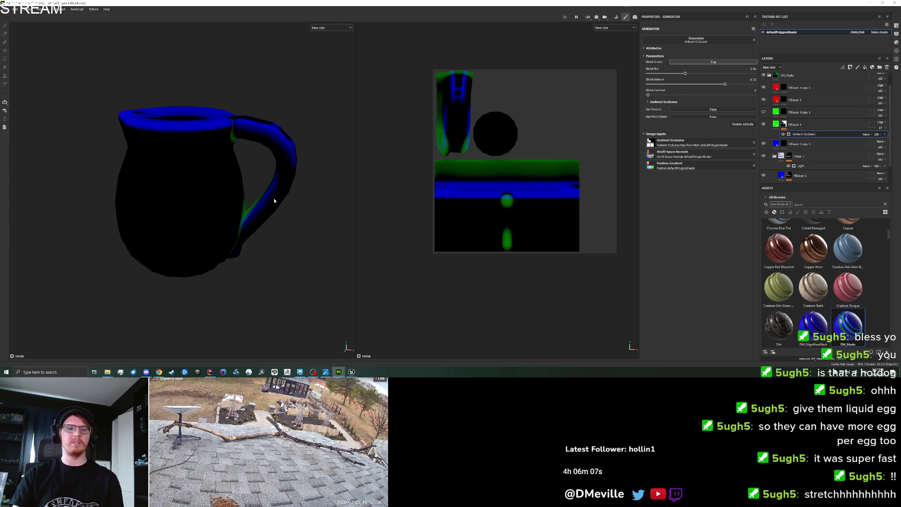
pyautogui.moveTo(274, 199); pyautogui.dragTo(312, 187)
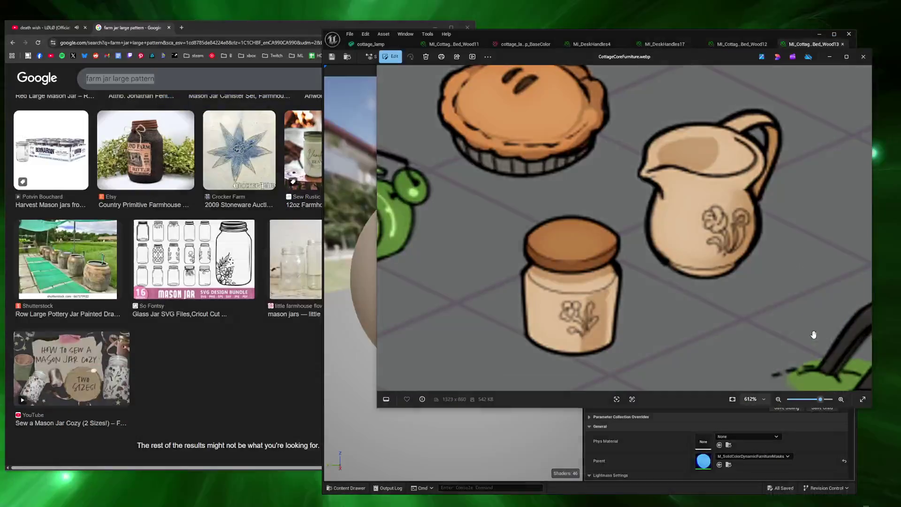
pyautogui.click(292, 362)
# Step: Switch to the YouTube tab, scroll the recommendations and start the My Mix playlist
pyautogui.hotkey('ctrl', '1')
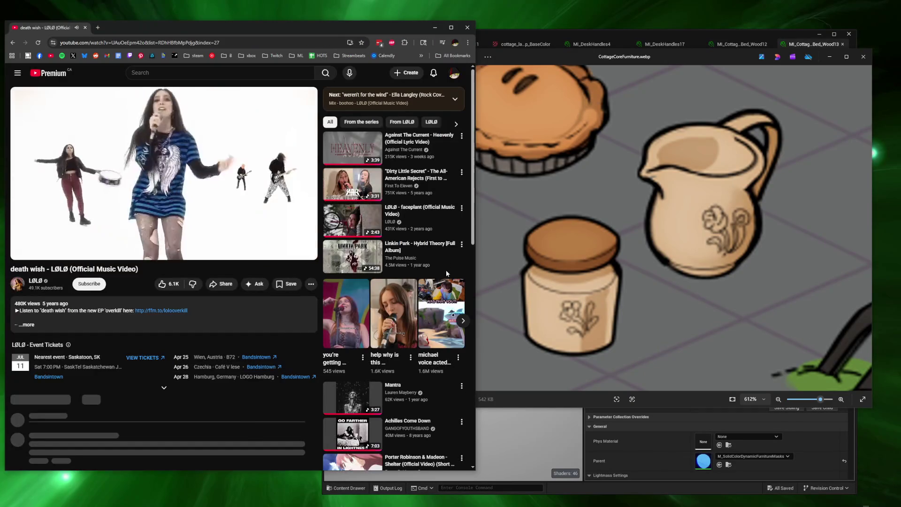
pyautogui.scroll(-3, 411, 216)
pyautogui.scroll(3, 409, 204)
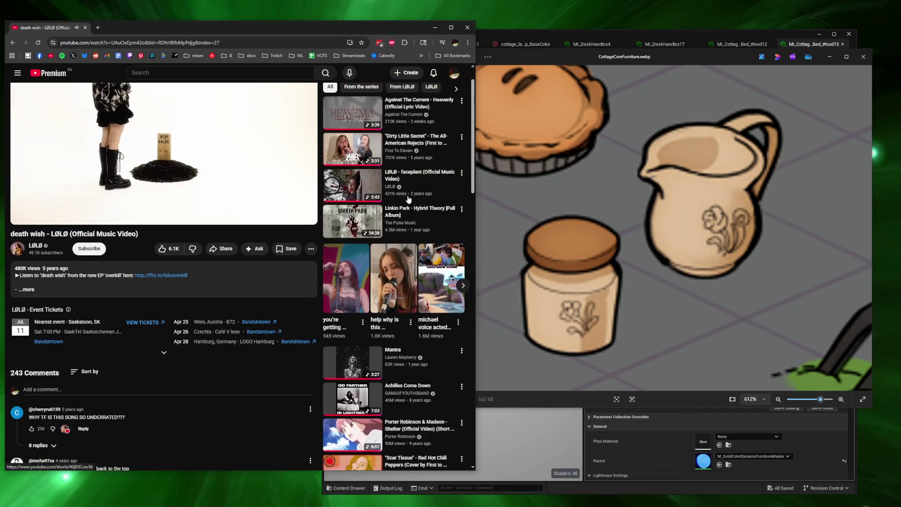
pyautogui.scroll(-7, 408, 199)
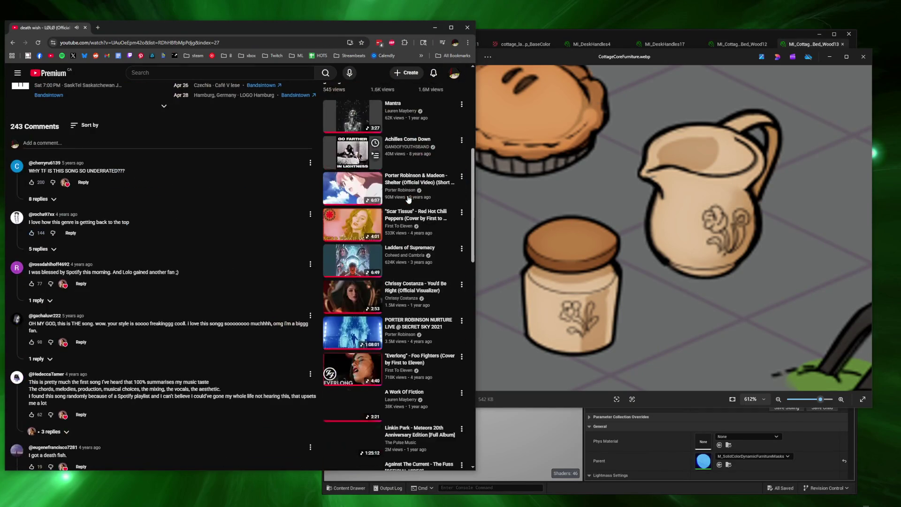
pyautogui.scroll(-5, 408, 200)
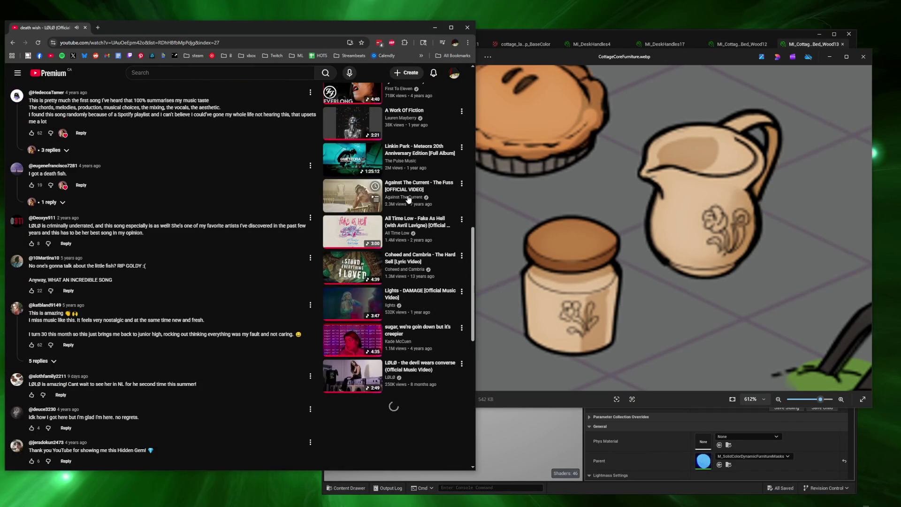
pyautogui.scroll(-5, 408, 199)
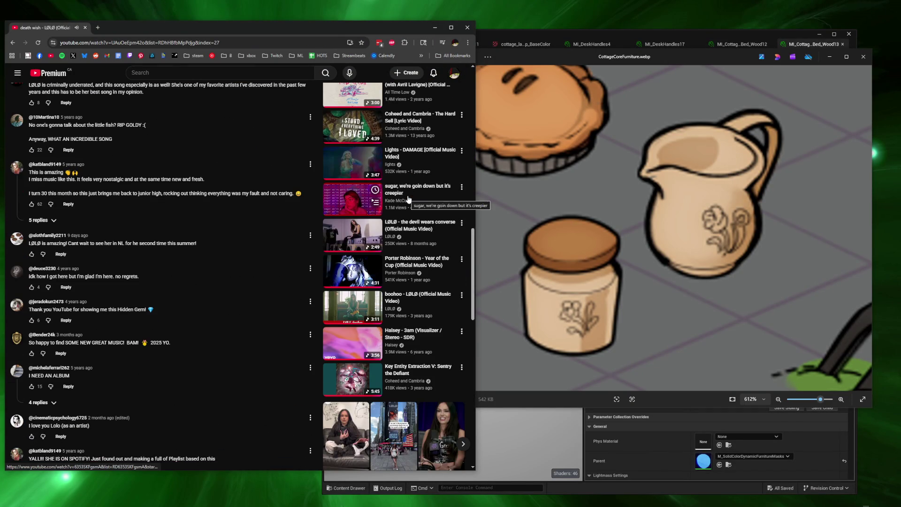
pyautogui.scroll(-4, 408, 199)
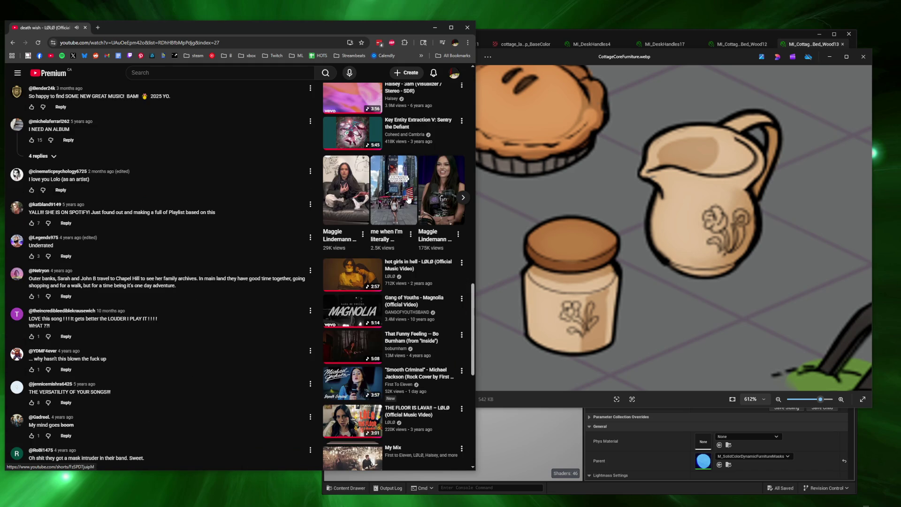
pyautogui.scroll(-4, 418, 282)
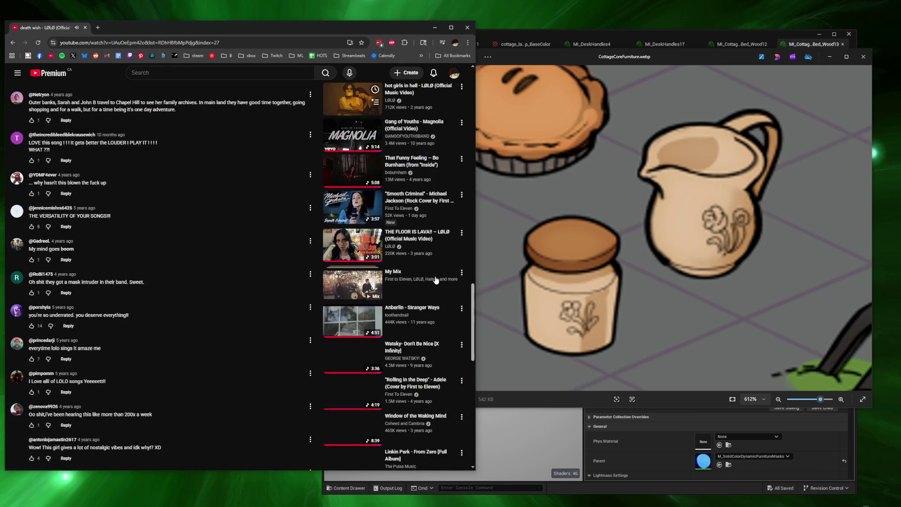
pyautogui.click(436, 280)
pyautogui.click(690, 282)
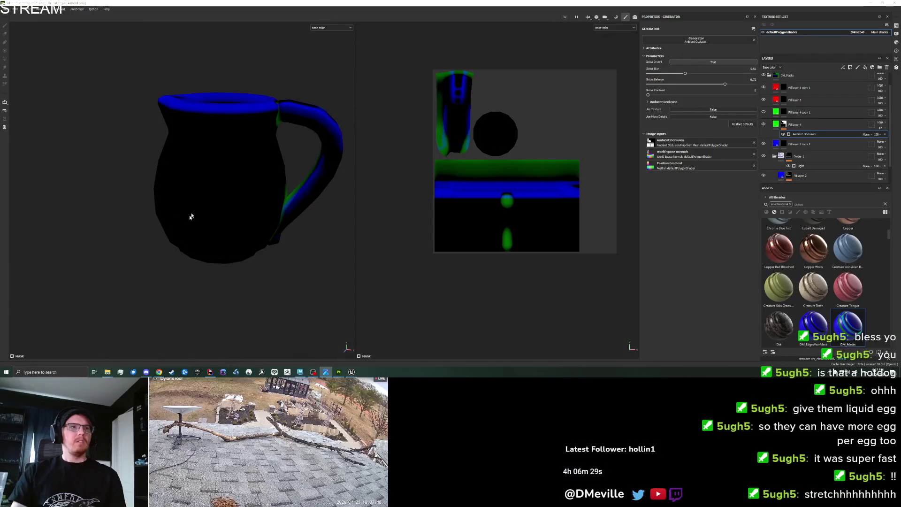
# Step: Zoom in on the jug, select Fill layer 4 copy 1 and shrink the brush, undoing test strokes
pyautogui.moveTo(151, 251)
pyautogui.mouseDown()
pyautogui.moveTo(176, 264)
pyautogui.moveTo(241, 230)
pyautogui.moveTo(233, 287)
pyautogui.moveTo(393, 222)
pyautogui.mouseUp()
pyautogui.click(766, 115)
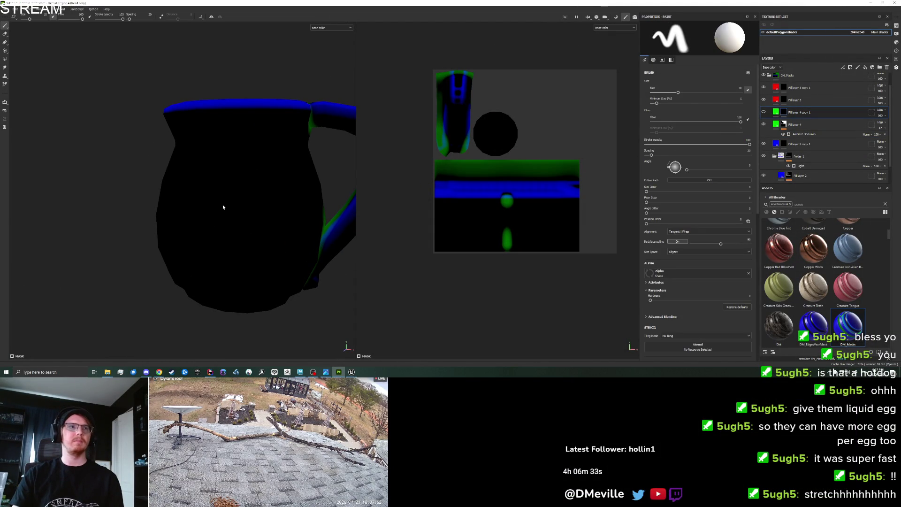
pyautogui.moveTo(229, 204); pyautogui.dragTo(247, 256)
pyautogui.hotkey('ctrl', 'z')
pyautogui.press('[')
# Step: Reduce the brush further to about 2.4 and undo the remaining curled and vertical test strokes
pyautogui.press('[')
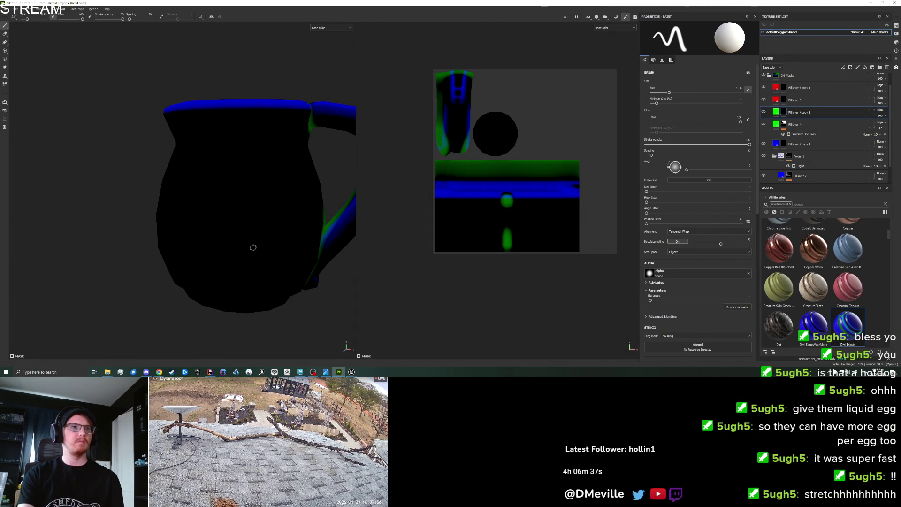
pyautogui.moveTo(225, 261); pyautogui.dragTo(234, 286)
pyautogui.hotkey('ctrl', 'z')
pyautogui.press('[')
pyautogui.press('[')
pyautogui.press('[')
pyautogui.moveTo(231, 257)
pyautogui.mouseDown()
pyautogui.moveTo(229, 287)
pyautogui.moveTo(276, 266)
pyautogui.moveTo(229, 281)
pyautogui.moveTo(204, 255)
pyautogui.moveTo(212, 274)
pyautogui.moveTo(209, 264)
pyautogui.mouseUp()
pyautogui.hotkey('ctrl', 'z')
pyautogui.hotkey('ctrl', 'z')
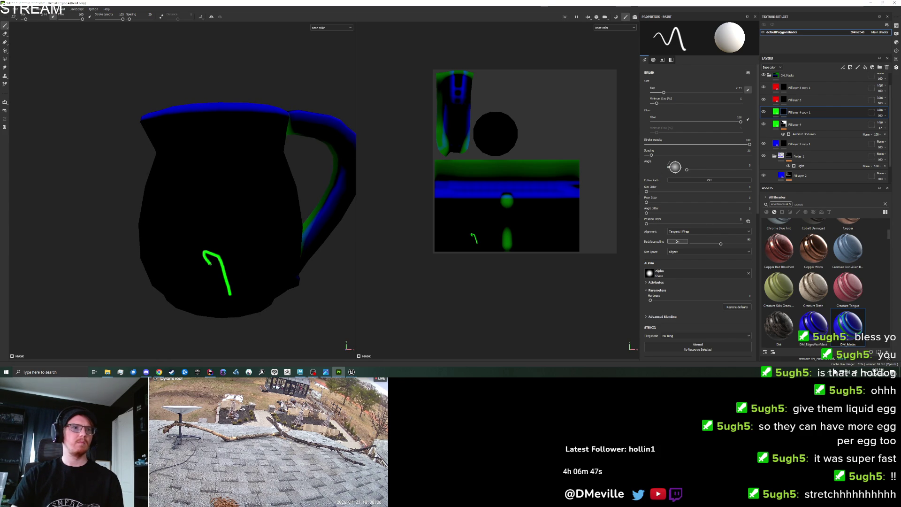
pyautogui.hotkey('ctrl', 'z')
pyautogui.moveTo(227, 297)
pyautogui.mouseDown()
pyautogui.moveTo(221, 261)
pyautogui.moveTo(212, 266)
pyautogui.moveTo(226, 293)
pyautogui.mouseUp()
pyautogui.hotkey('ctrl', 'z')
pyautogui.hotkey('ctrl', 'z')
pyautogui.hotkey('ctrl', 'z')
pyautogui.hotkey('ctrl', 'z')
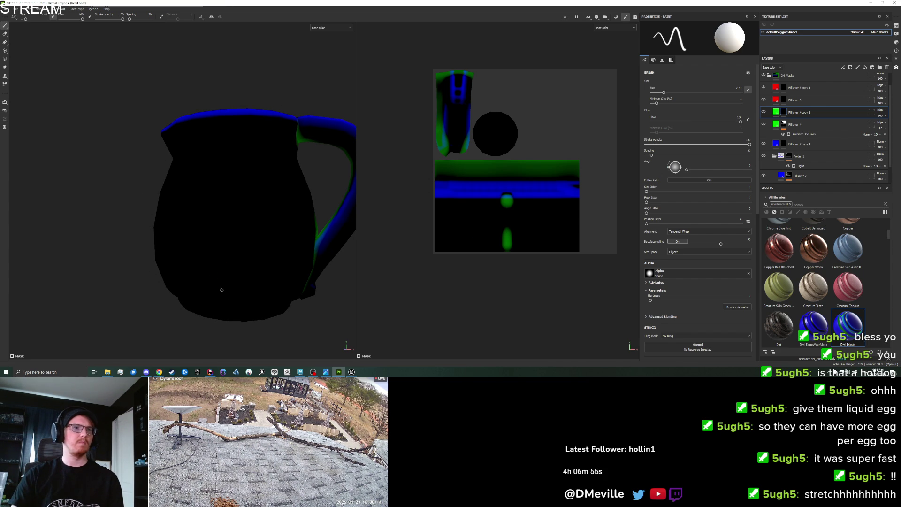
pyautogui.hotkey('ctrl', 'z')
# Step: Paint a hook-shaped green stem on the jug front, undoing misplaced stems and dots
pyautogui.moveTo(230, 286); pyautogui.dragTo(229, 277)
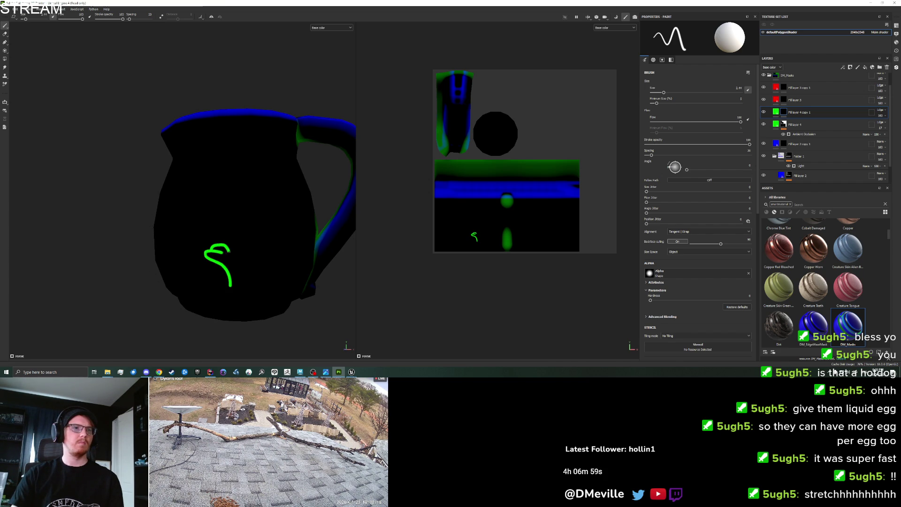
pyautogui.hotkey('ctrl', 'z')
pyautogui.hotkey('ctrl', 'y')
pyautogui.hotkey('ctrl', 'z')
pyautogui.hotkey('ctrl', 'z')
pyautogui.moveTo(228, 290); pyautogui.dragTo(221, 264)
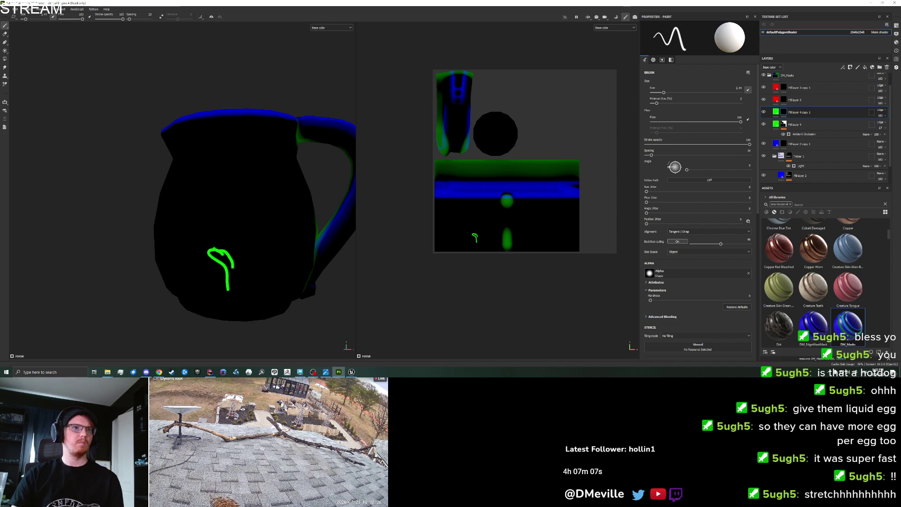
pyautogui.moveTo(235, 290)
pyautogui.mouseDown()
pyautogui.moveTo(231, 224)
pyautogui.moveTo(247, 265)
pyautogui.mouseUp()
pyautogui.click(241, 230)
pyautogui.hotkey('ctrl', 'z')
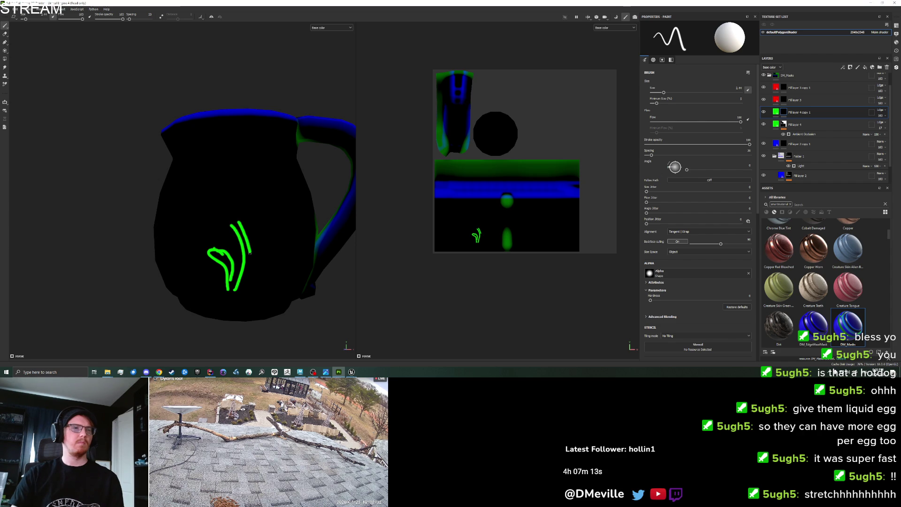
pyautogui.hotkey('ctrl', 'z')
# Step: Paint a tall curved stem right of the hook and try small curls, undoing rejected strokes
pyautogui.moveTo(238, 291)
pyautogui.mouseDown()
pyautogui.moveTo(254, 266)
pyautogui.moveTo(251, 233)
pyautogui.mouseUp()
pyautogui.hotkey('ctrl', 'z')
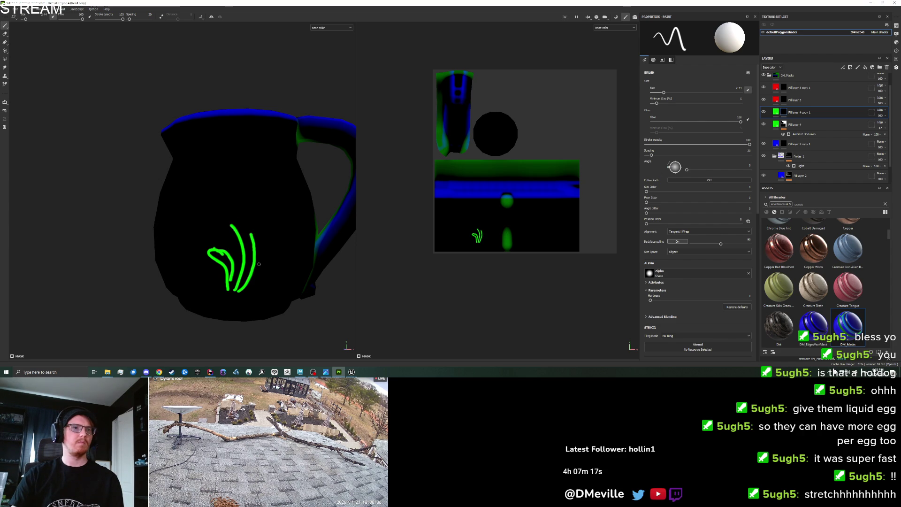
pyautogui.hotkey('ctrl', 'z')
pyautogui.moveTo(238, 294); pyautogui.dragTo(269, 224)
pyautogui.hotkey('ctrl', 'z')
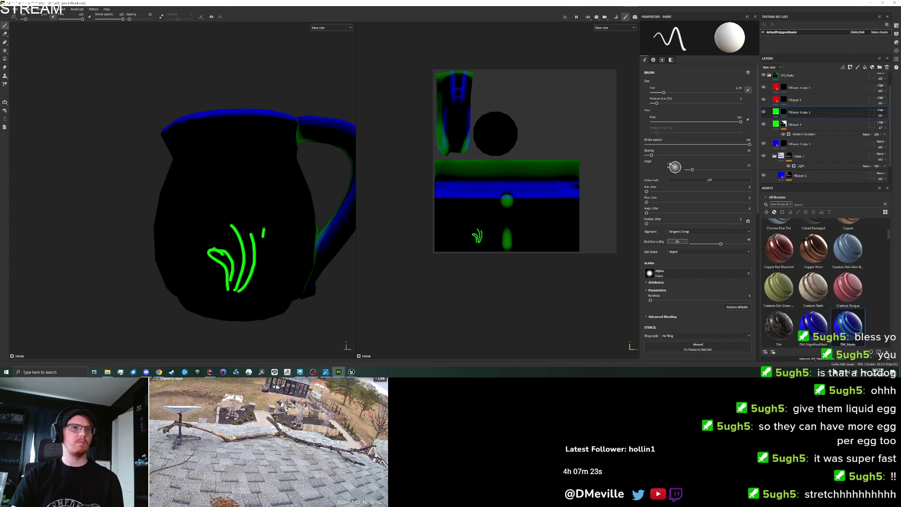
pyautogui.hotkey('ctrl', 'z')
pyautogui.moveTo(274, 237)
pyautogui.mouseDown()
pyautogui.moveTo(284, 220)
pyautogui.moveTo(277, 234)
pyautogui.mouseUp()
pyautogui.hotkey('ctrl', 'z')
# Step: Dab a green dot near the curl and try a leaf and an arc, undoing both
pyautogui.click(265, 237)
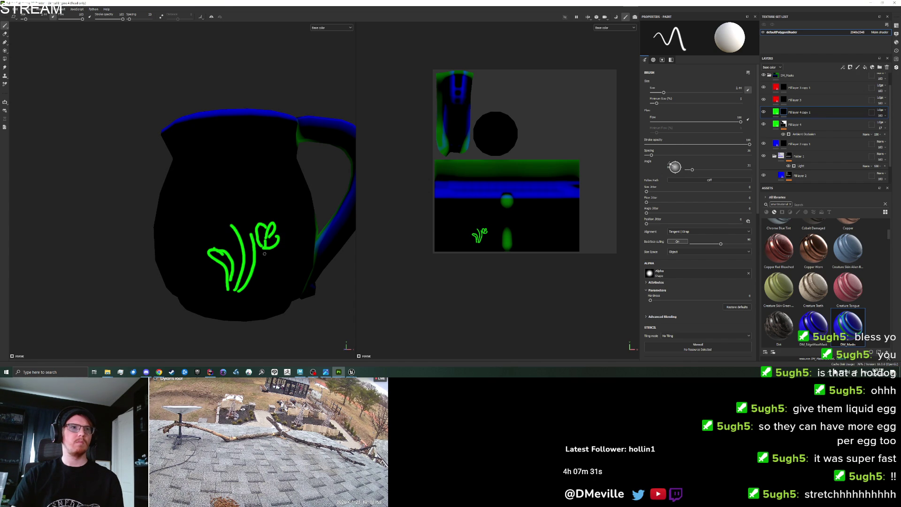
pyautogui.moveTo(266, 245); pyautogui.dragTo(262, 269)
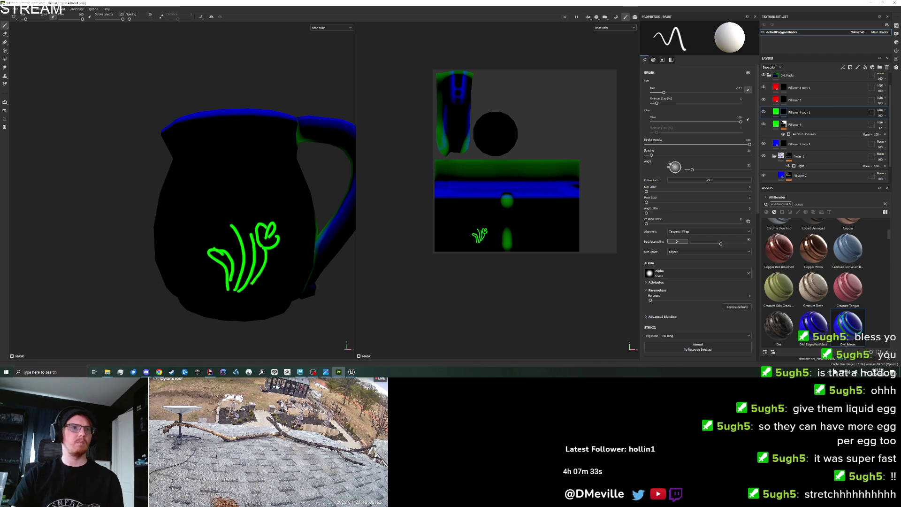
pyautogui.hotkey('ctrl', 'z')
pyautogui.moveTo(223, 217); pyautogui.dragTo(206, 218)
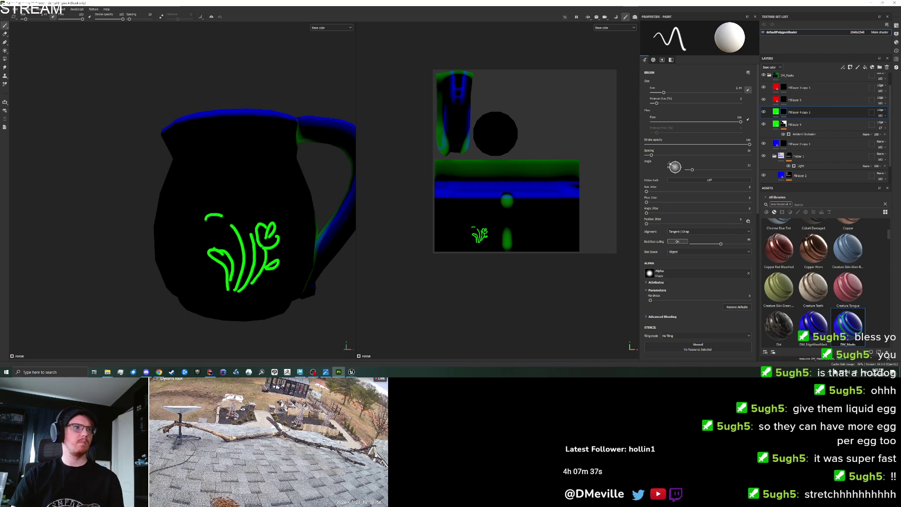
pyautogui.hotkey('ctrl', 'z')
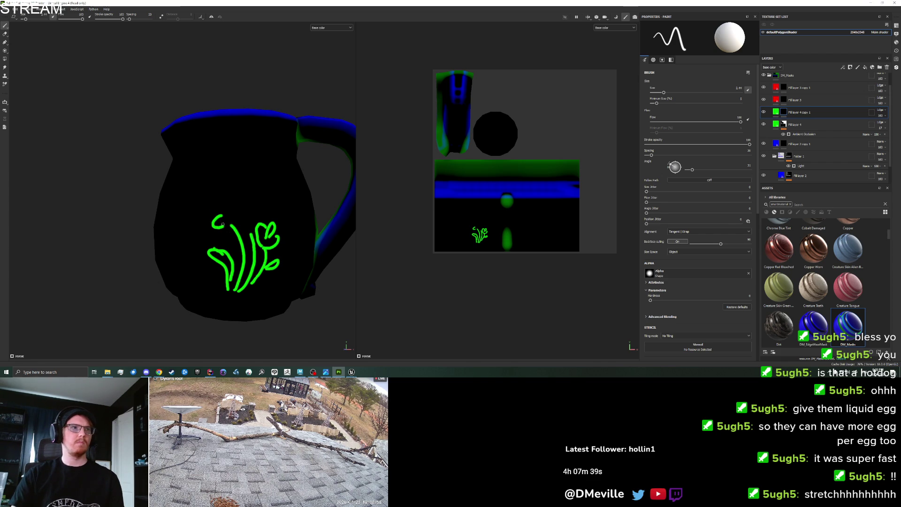
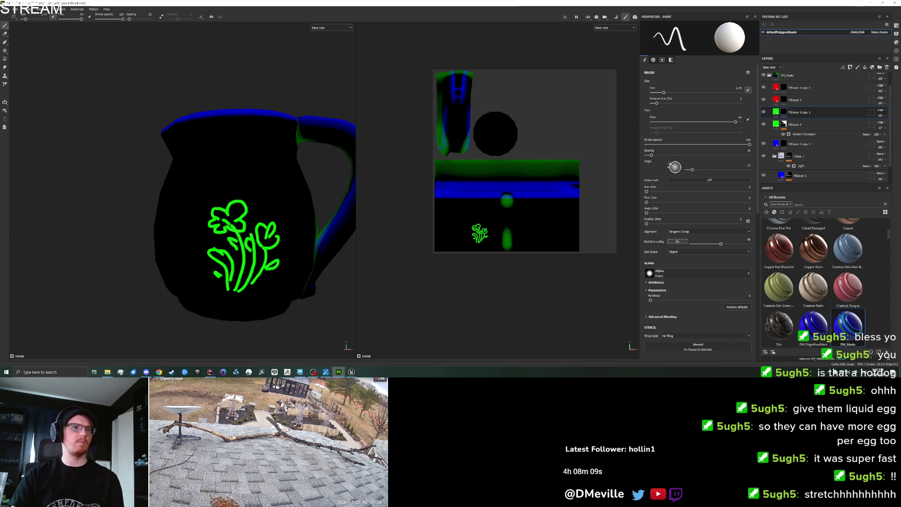
# Step: Touch up the pitcher paint by erasing strokes with a smaller eraser brush
pyautogui.scroll(-5, 245, 212)
pyautogui.scroll(6, 244, 211)
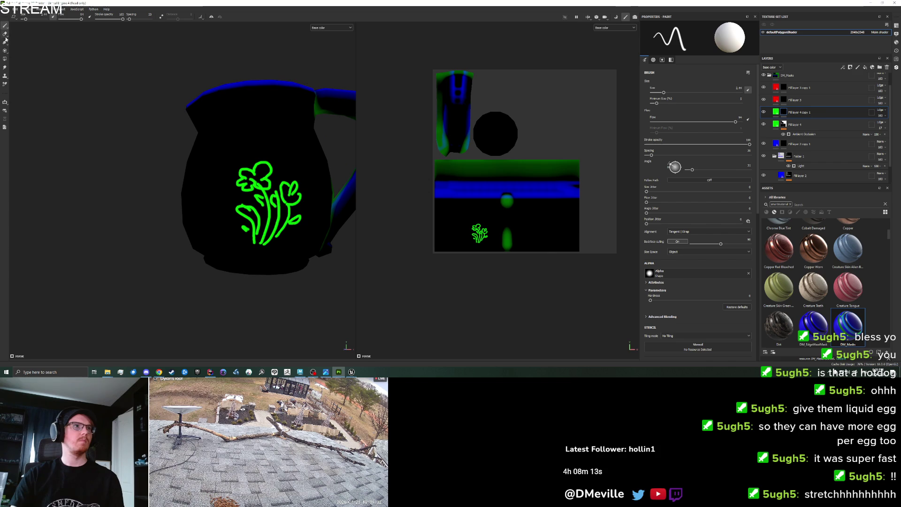
pyautogui.click(4, 33)
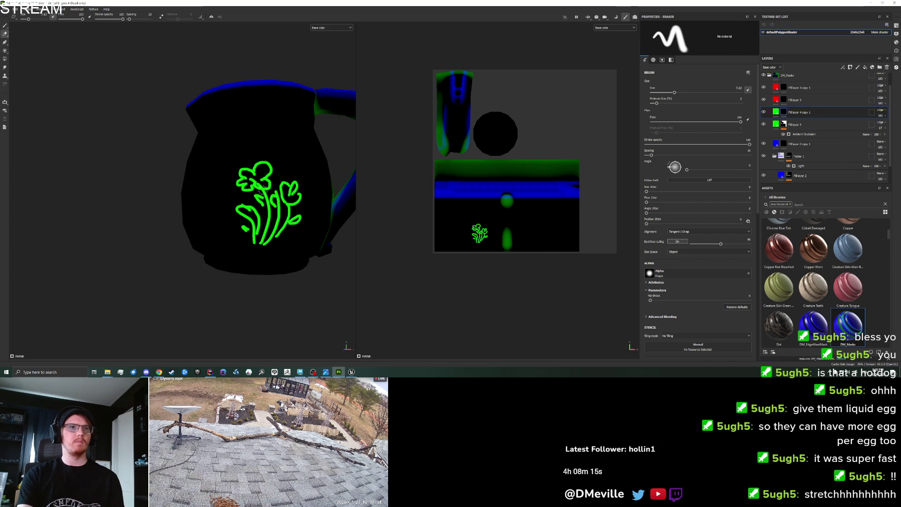
pyautogui.press('[')
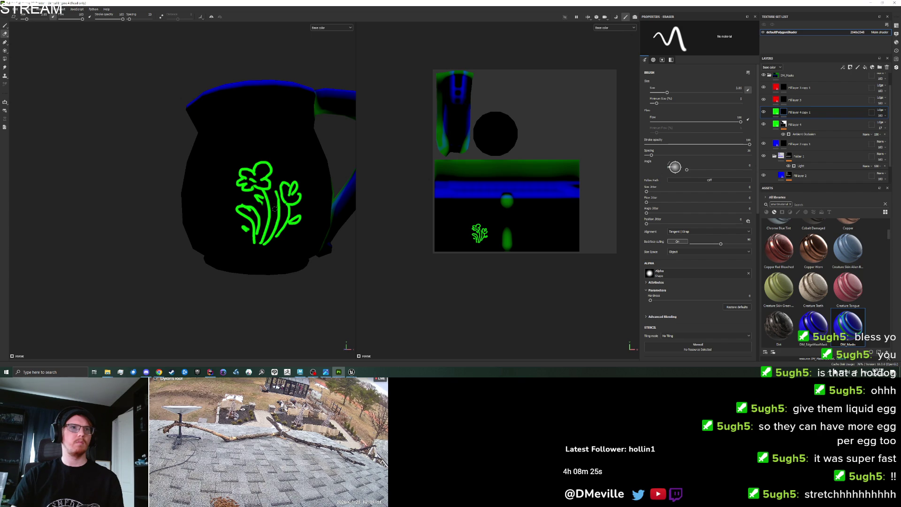
pyautogui.click(4, 25)
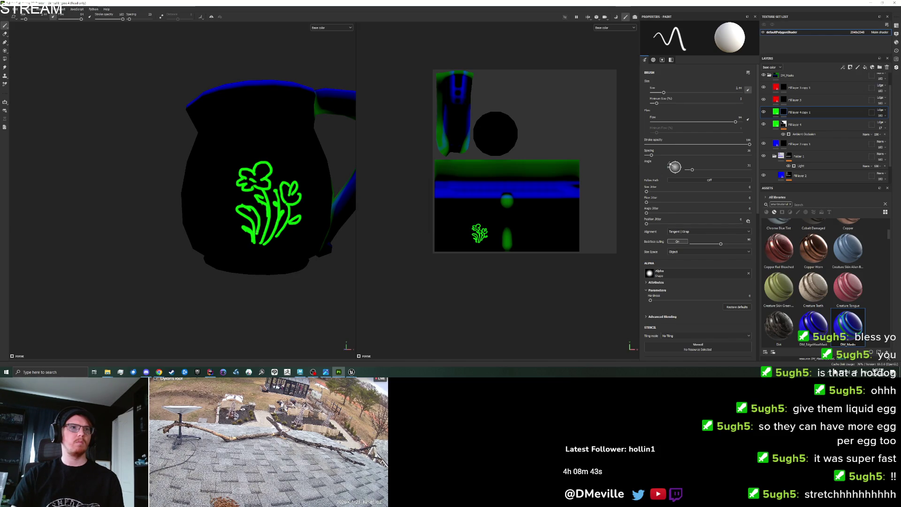
pyautogui.scroll(-5, 278, 242)
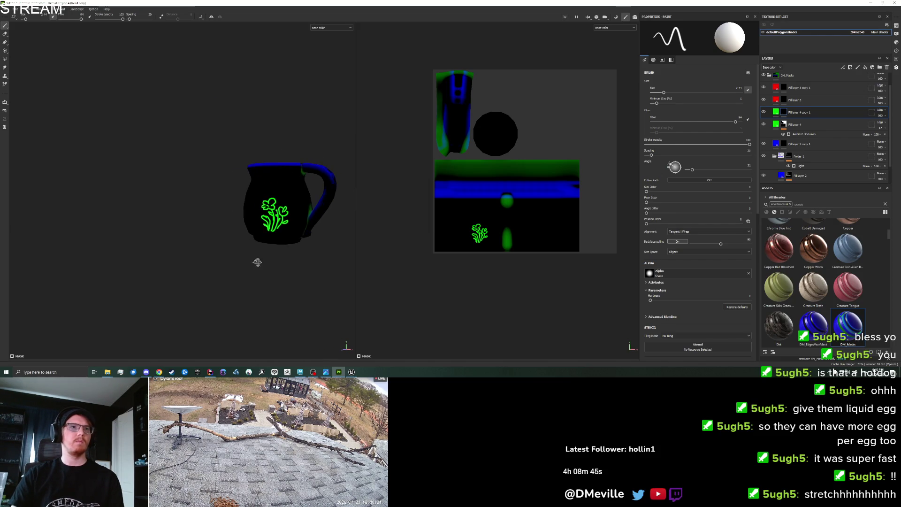
pyautogui.scroll(5, 277, 234)
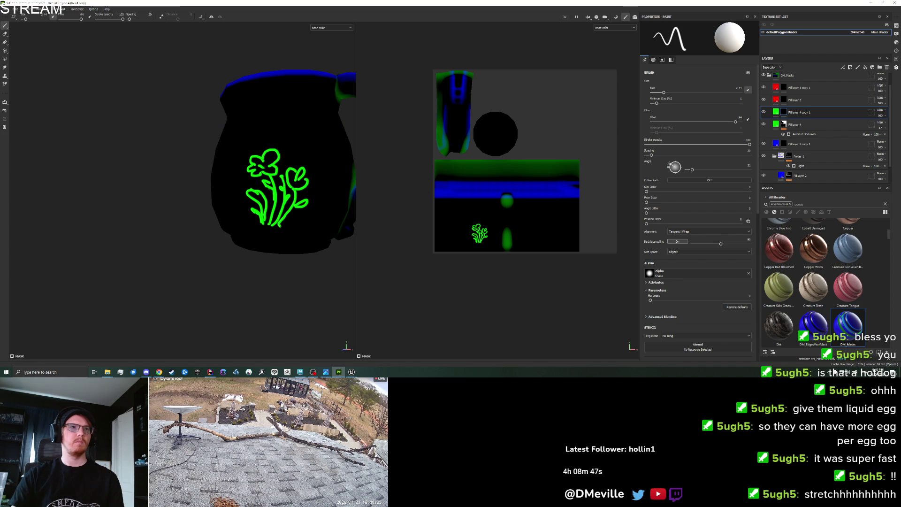
pyautogui.scroll(-3, 277, 234)
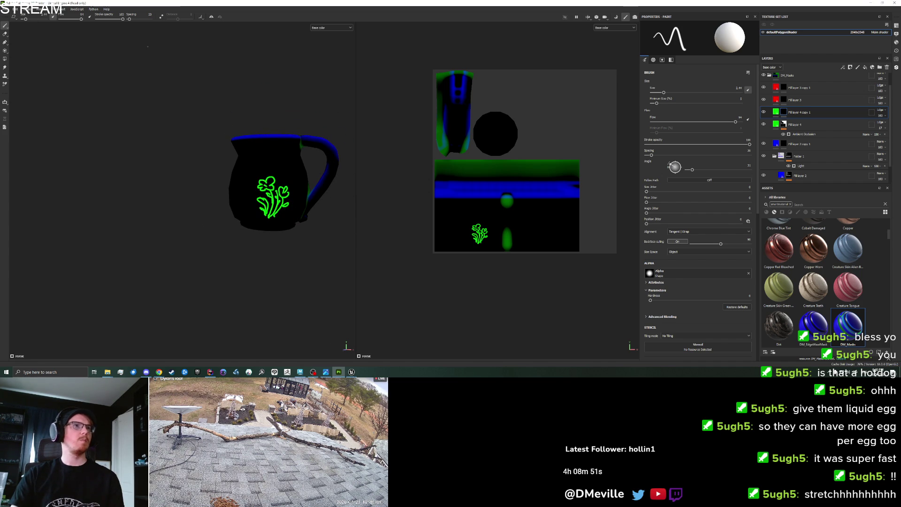
# Step: Rename the texture set to Pitcher and save the project as Cottage_Pitch
pyautogui.click(4, 9)
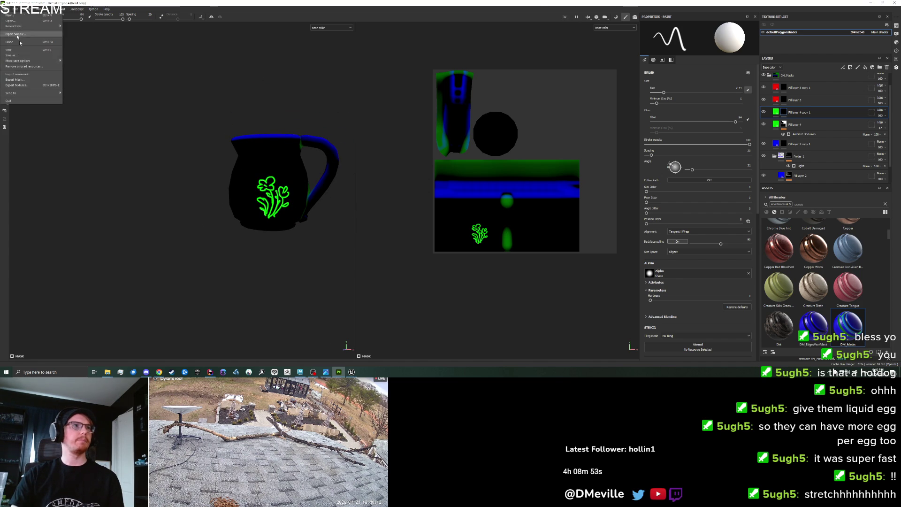
pyautogui.doubleClick(782, 31)
pyautogui.press('BackSpace')
pyautogui.write('Pitcher')
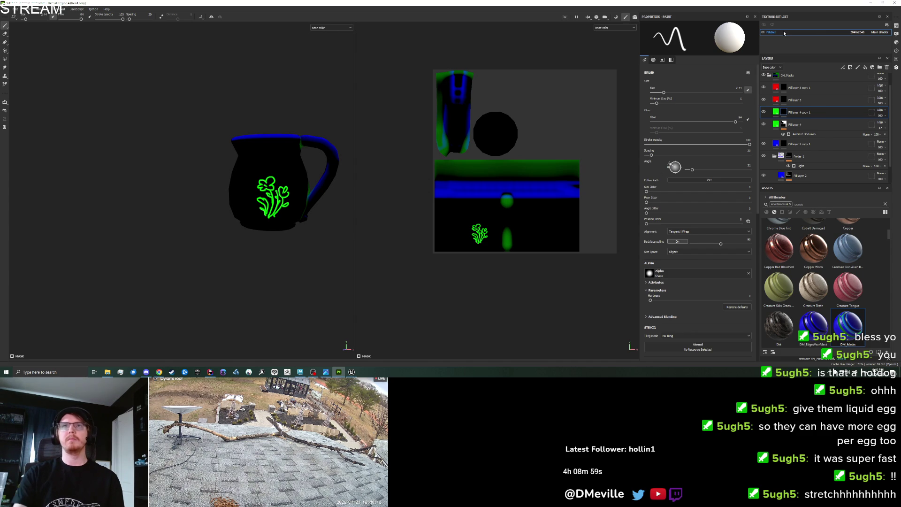
pyautogui.click(6, 9)
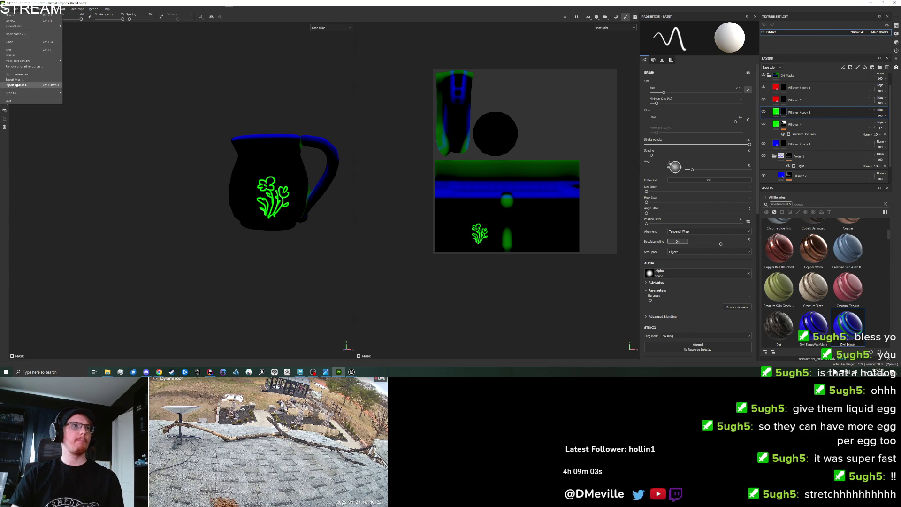
pyautogui.click(11, 55)
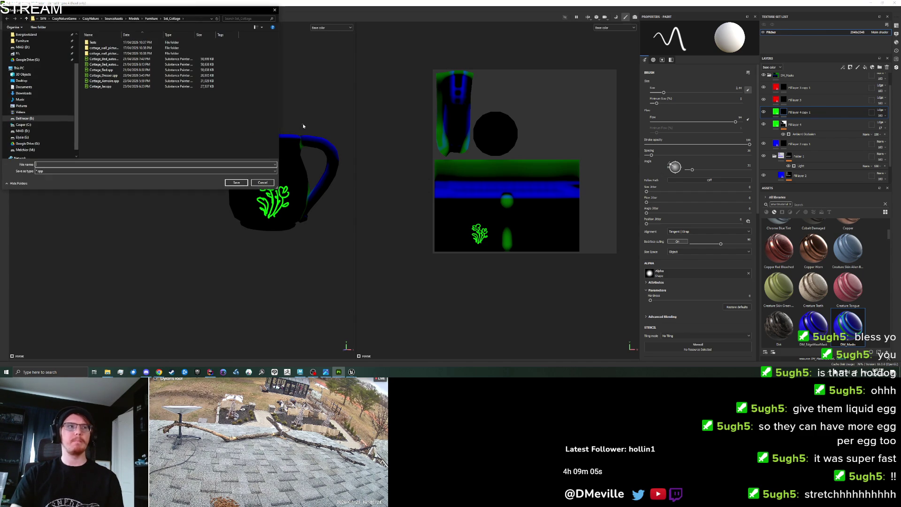
pyautogui.write('Cottage_Pitch')
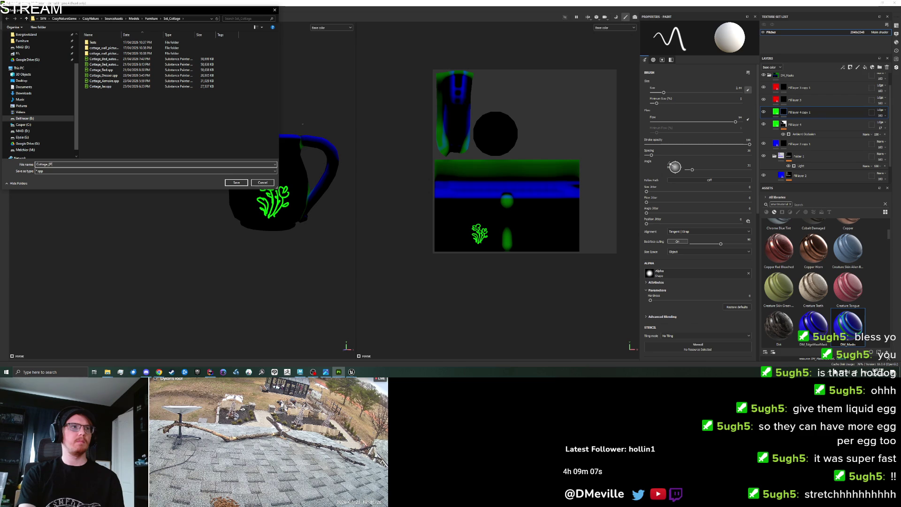
pyautogui.press('Return')
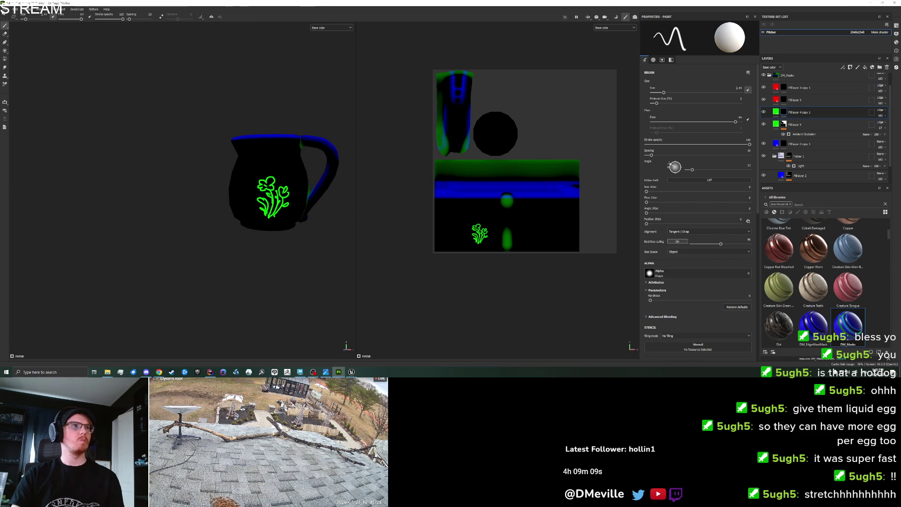
# Step: Export the Pitcher texture set's textures into the Set_Cottage folder
pyautogui.click(6, 9)
pyautogui.click(16, 85)
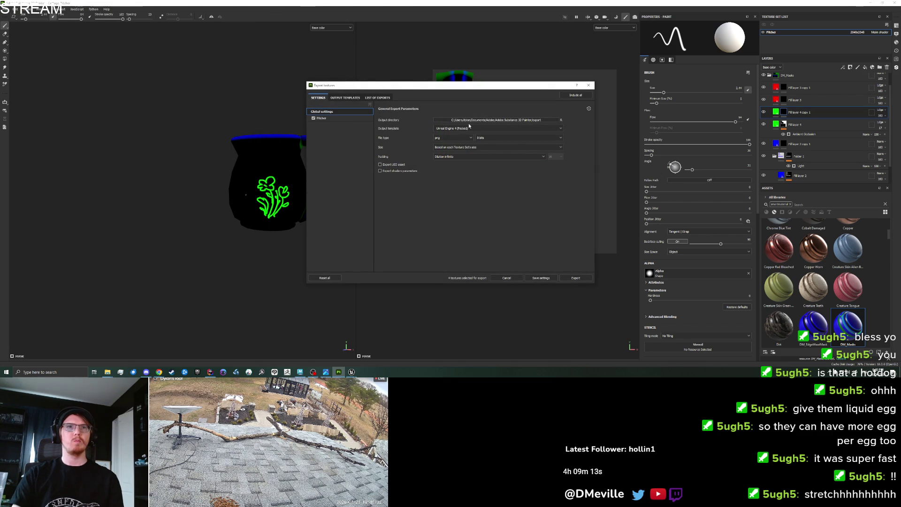
pyautogui.click(470, 119)
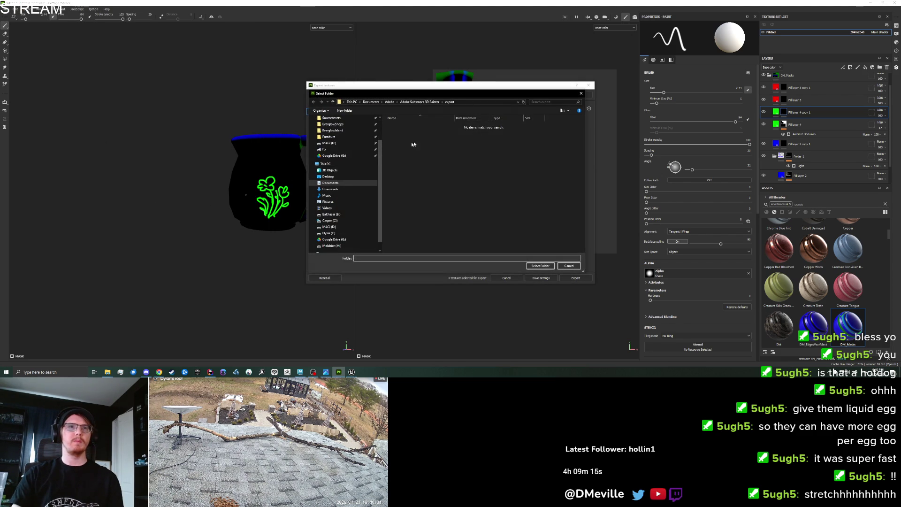
pyautogui.click(328, 137)
pyautogui.doubleClick(403, 154)
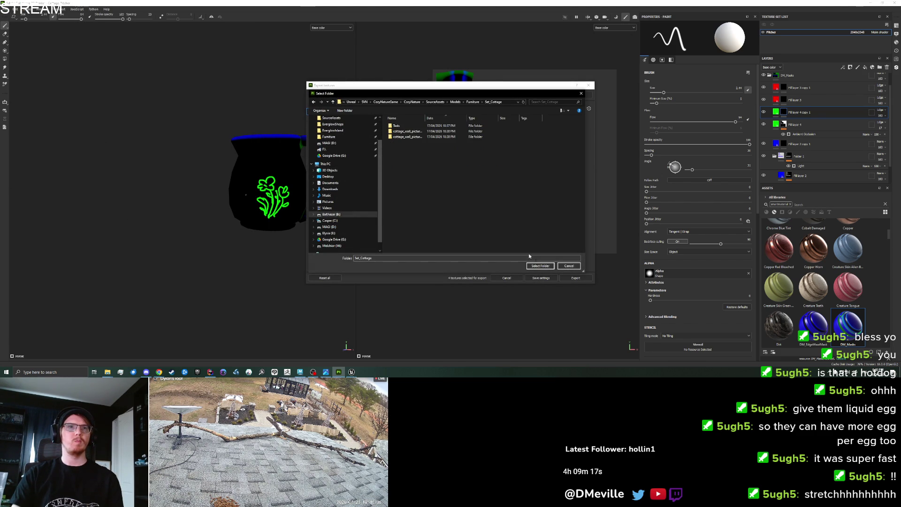
pyautogui.click(540, 266)
pyautogui.click(327, 120)
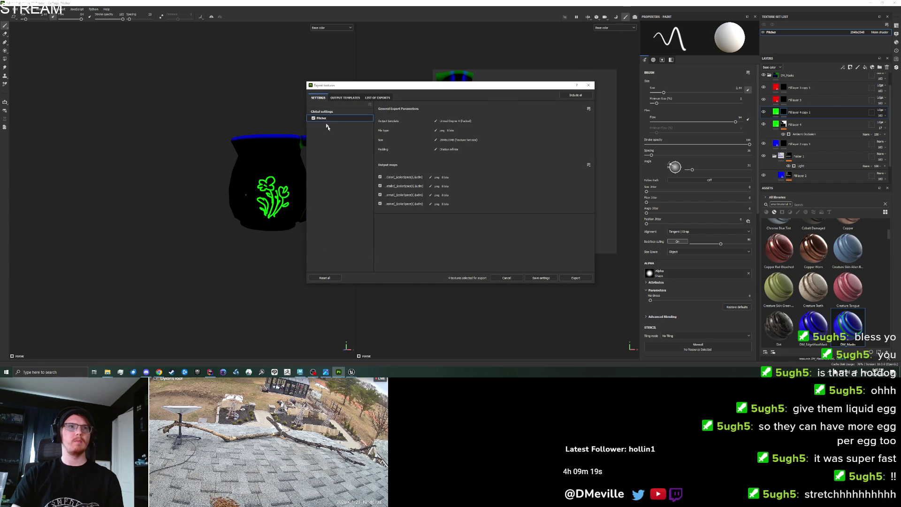
pyautogui.click(565, 279)
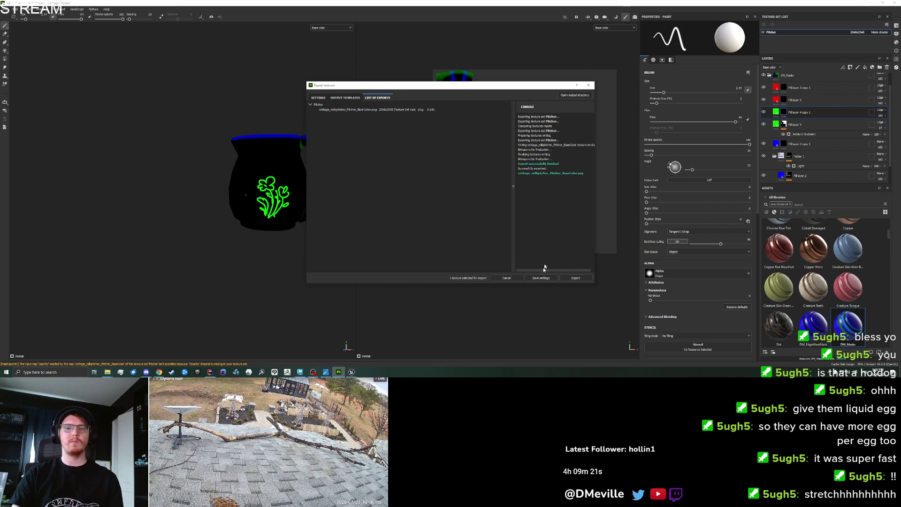
pyautogui.click(351, 372)
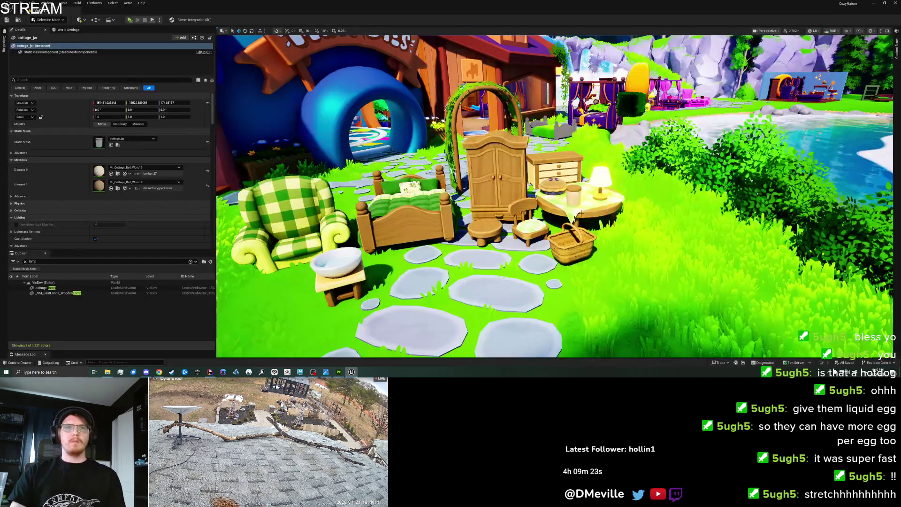
# Step: Place cottage_milkpitcher on the round table beside the jar
pyautogui.click(897, 47)
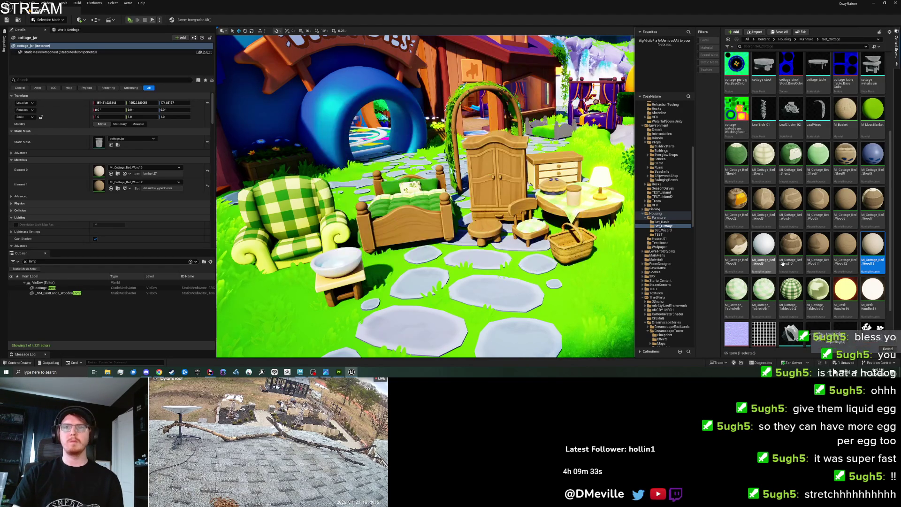
pyautogui.moveTo(870, 109)
pyautogui.mouseDown()
pyautogui.moveTo(872, 141)
pyautogui.moveTo(870, 122)
pyautogui.moveTo(599, 328)
pyautogui.moveTo(585, 202)
pyautogui.moveTo(576, 196)
pyautogui.mouseUp()
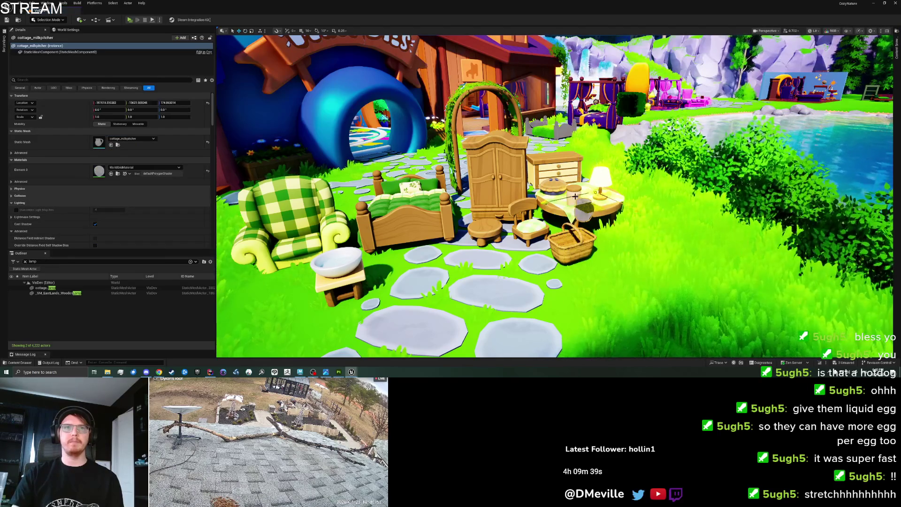
pyautogui.press('f')
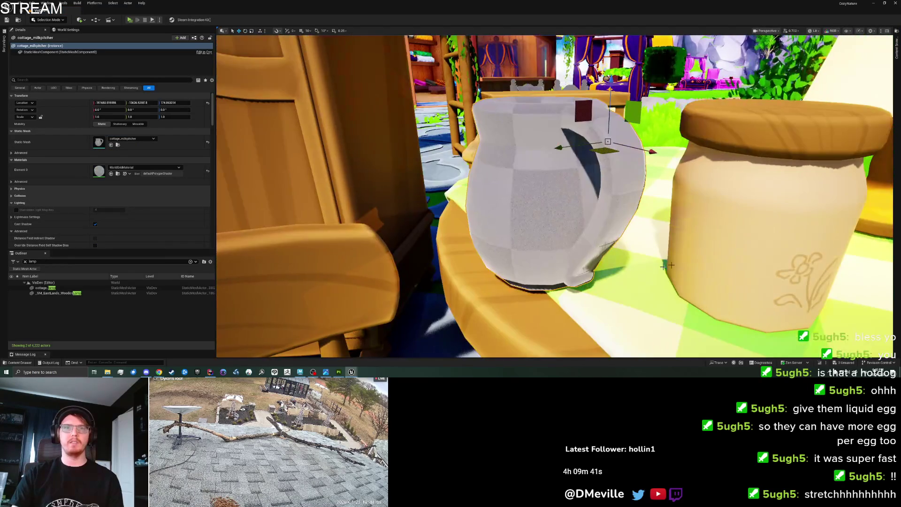
pyautogui.click(663, 267)
# Step: Duplicate MI_Cottage_Bed_Wood13 and apply the copy to the pitcher's Element 0 slot
pyautogui.press('f')
pyautogui.hotkey('ctrl', 'space')
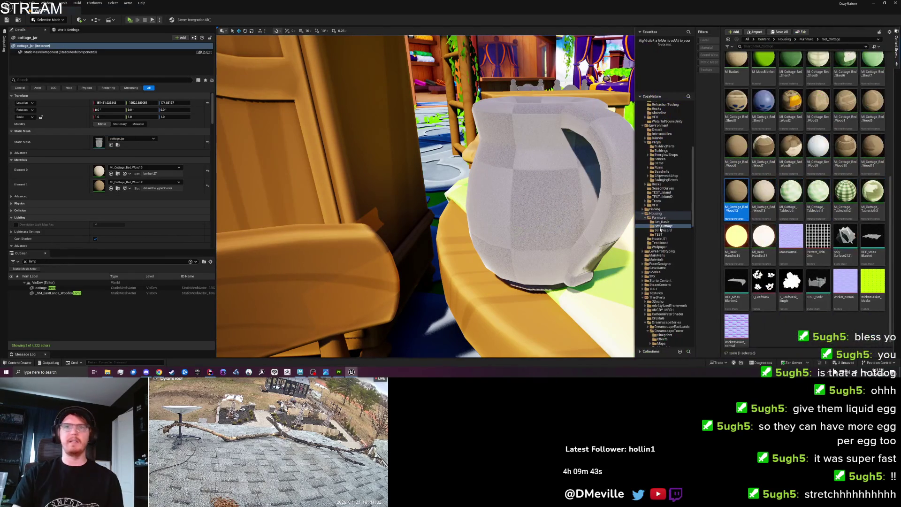
pyautogui.rightClick(736, 194)
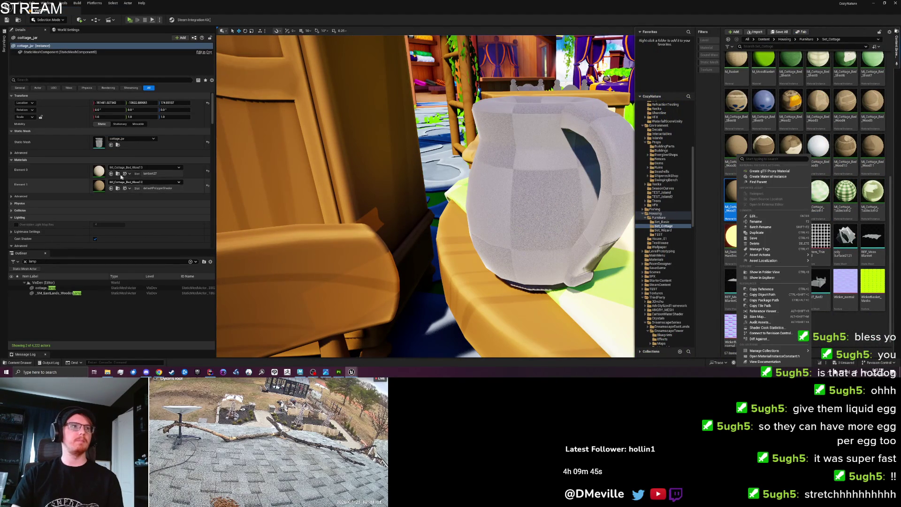
pyautogui.click(122, 176)
pyautogui.click(118, 173)
pyautogui.rightClick(767, 196)
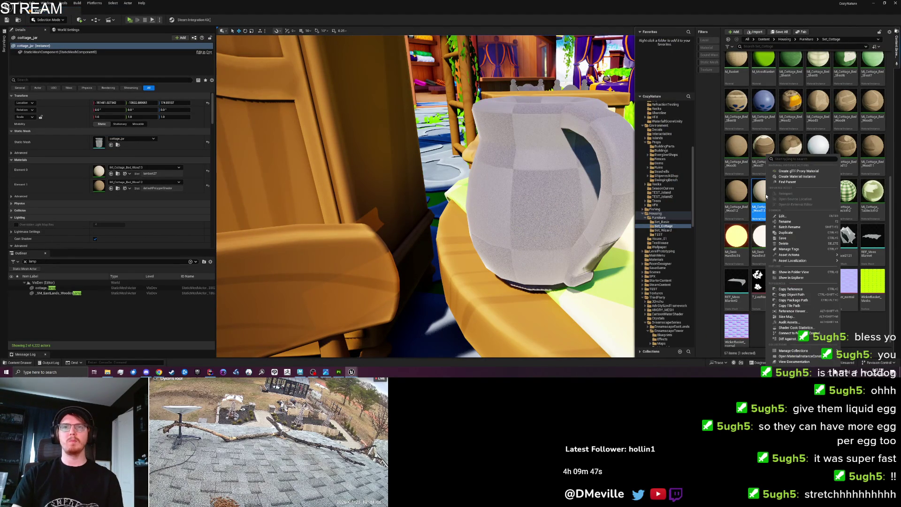
pyautogui.click(786, 233)
pyautogui.press('Return')
pyautogui.moveTo(783, 194); pyautogui.dragTo(97, 172)
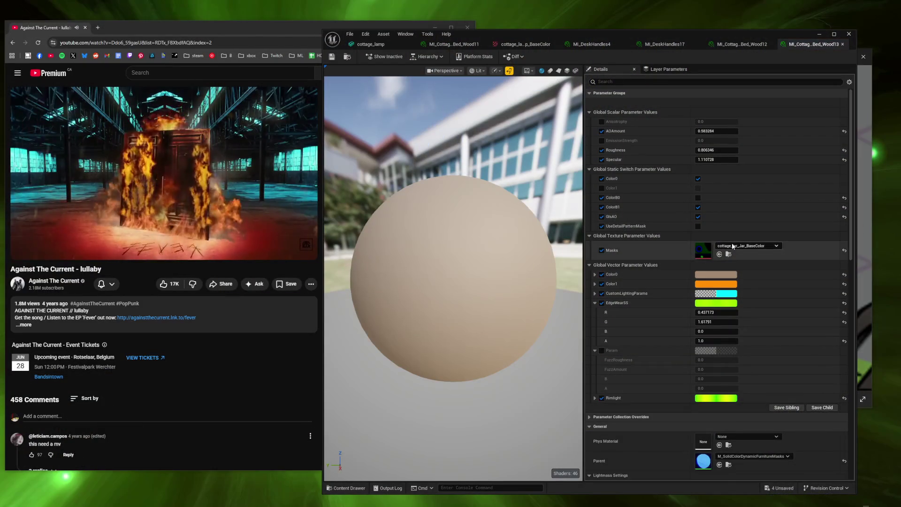
pyautogui.click(732, 244)
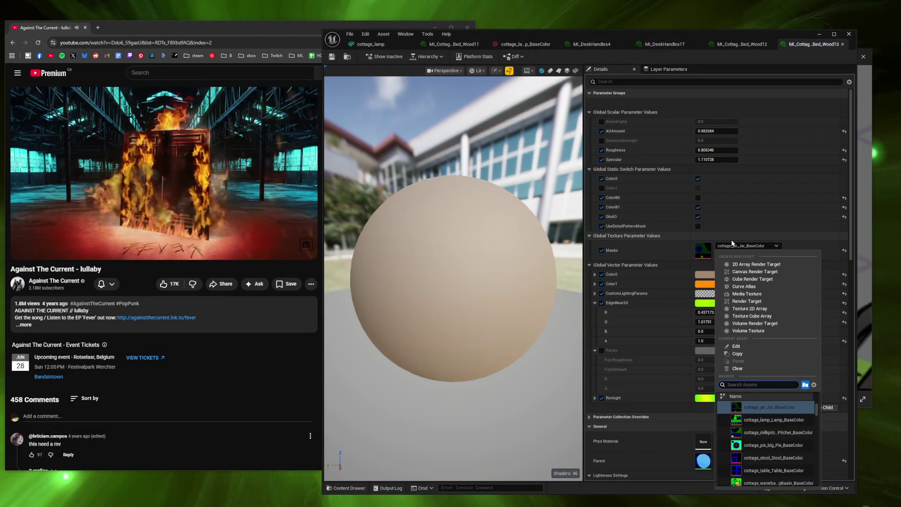
# Step: Undo the trial texture pick and apply MI_Cottage_Bed_Wood14 to the milk pitcher
pyautogui.write('pitcher')
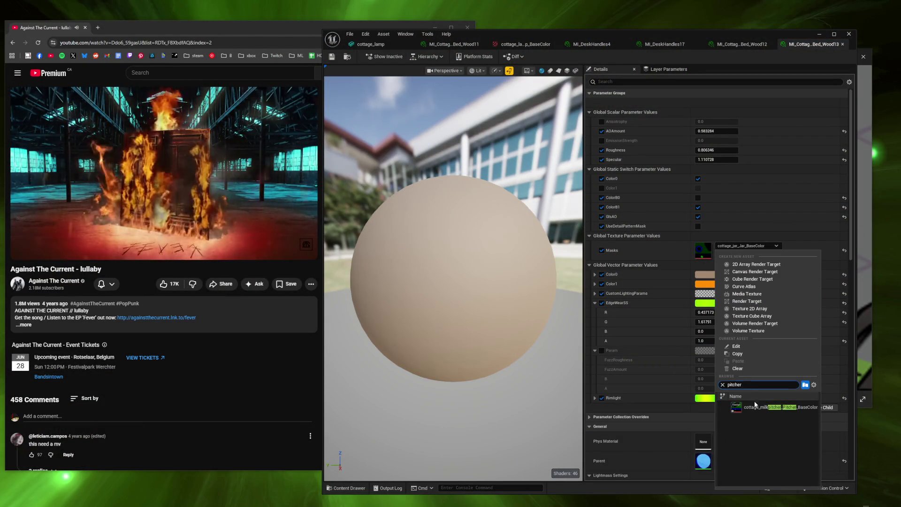
pyautogui.click(770, 407)
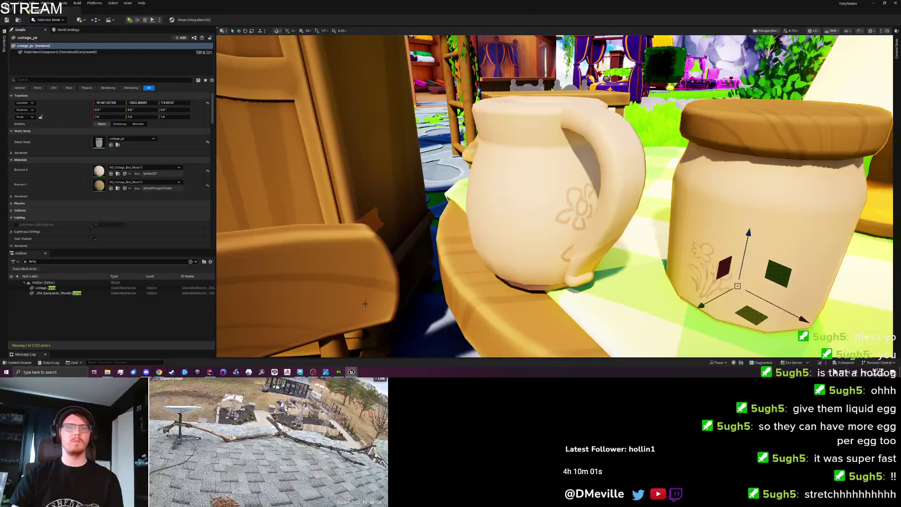
pyautogui.hotkey('ctrl', 'z')
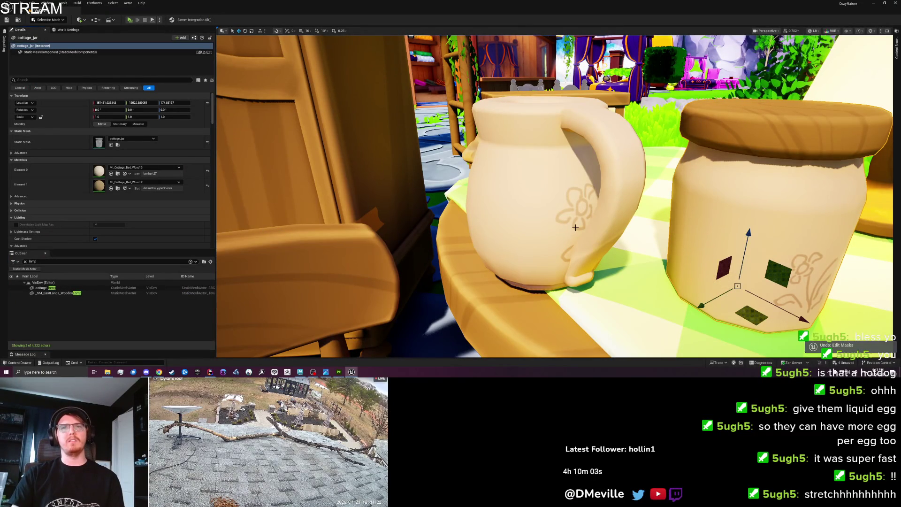
pyautogui.click(897, 47)
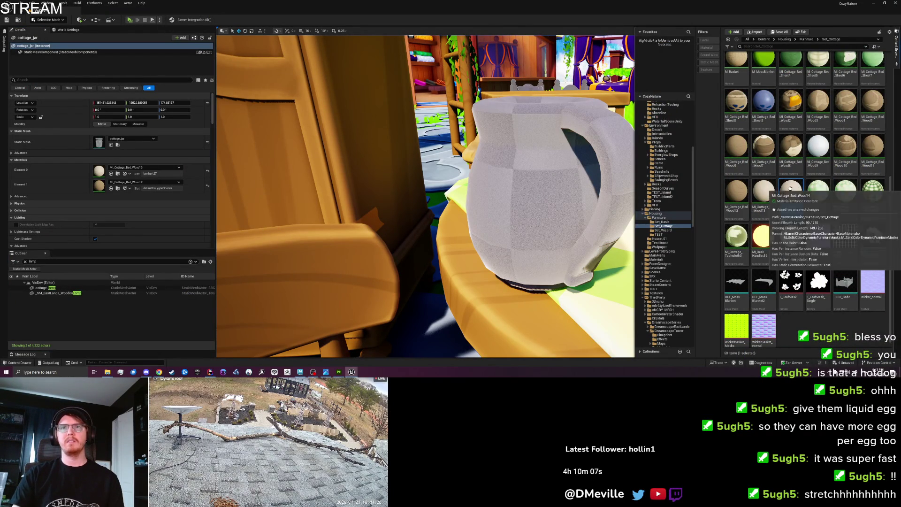
pyautogui.scroll(-10, 618, 197)
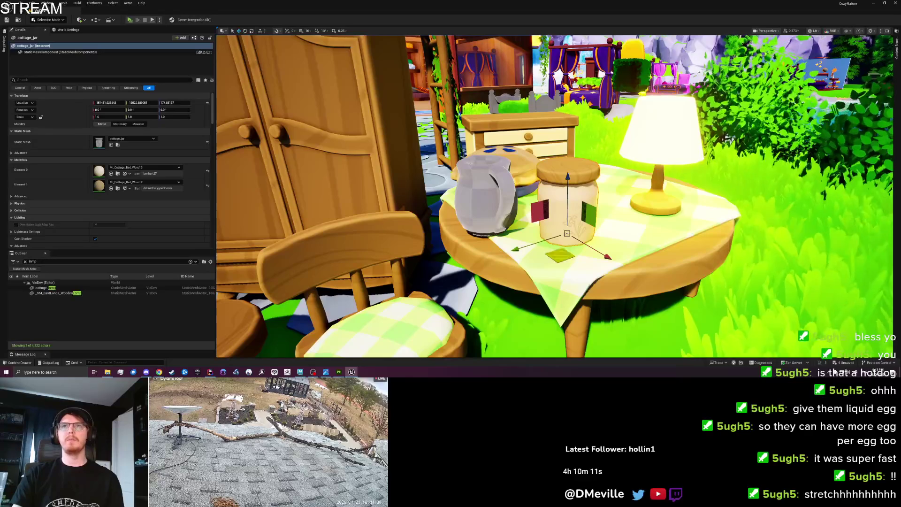
pyautogui.click(891, 58)
pyautogui.moveTo(795, 194)
pyautogui.mouseDown()
pyautogui.moveTo(257, 195)
pyautogui.moveTo(103, 184)
pyautogui.moveTo(493, 197)
pyautogui.mouseUp()
pyautogui.click(489, 200)
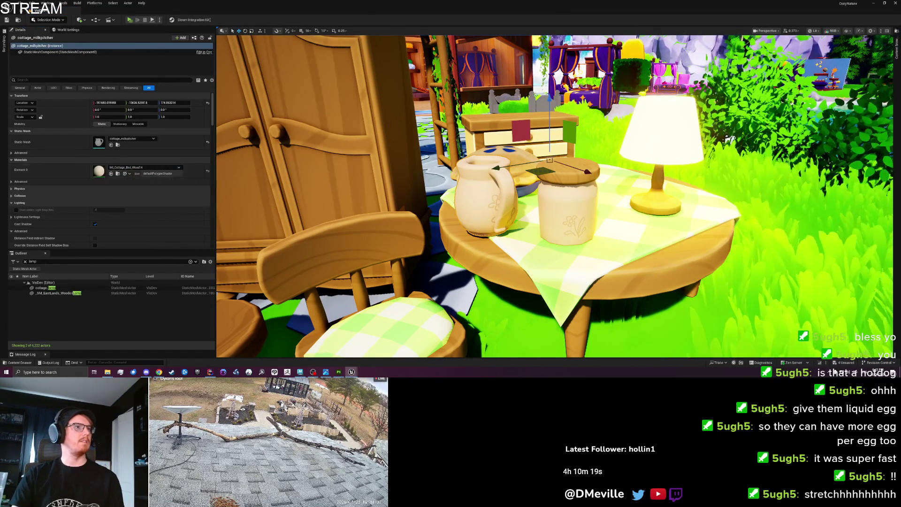
# Step: Set Wood14's Masks texture to cottage_milkpitcher_Pitcher_BaseColor
pyautogui.doubleClick(102, 176)
pyautogui.click(745, 245)
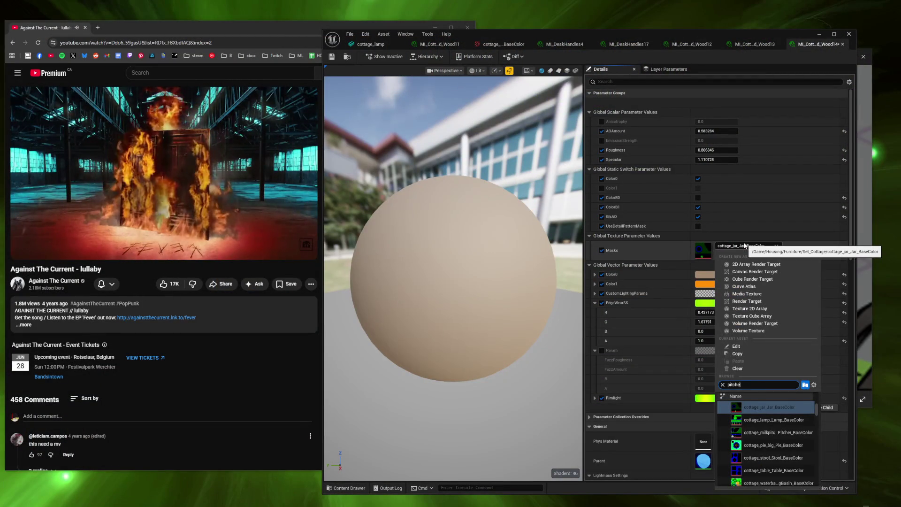
pyautogui.write('pitcher')
pyautogui.click(757, 407)
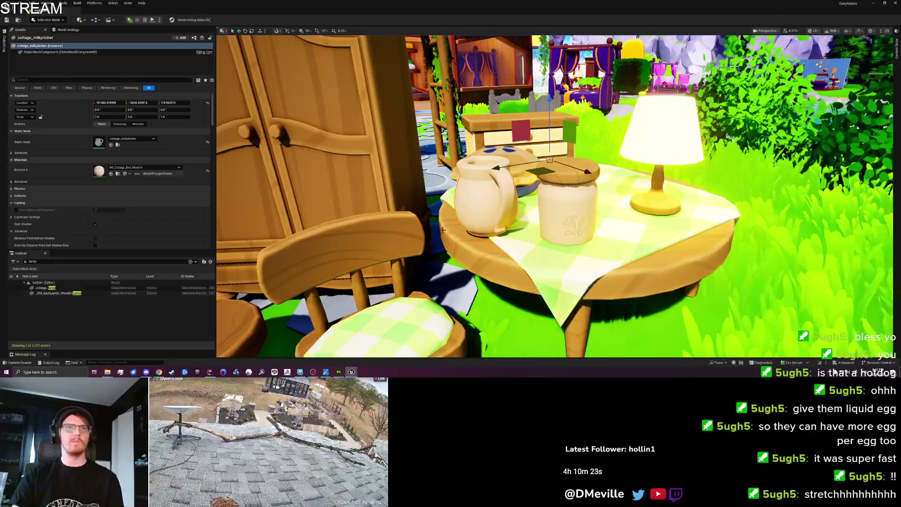
# Step: Rotate the milk pitcher slightly on its vertical axis
pyautogui.press('e')
pyautogui.moveTo(532, 176)
pyautogui.mouseDown()
pyautogui.moveTo(550, 177)
pyautogui.moveTo(521, 178)
pyautogui.moveTo(535, 178)
pyautogui.mouseUp()
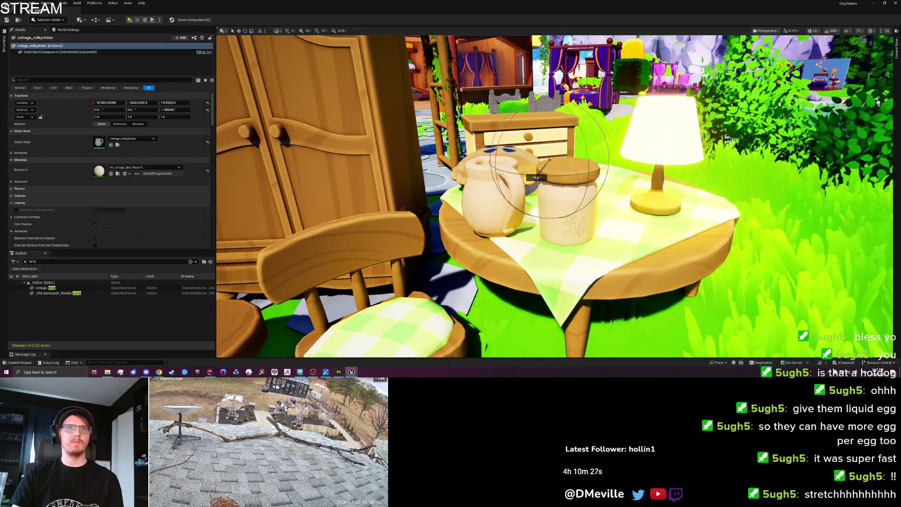
pyautogui.scroll(3, 508, 294)
pyautogui.scroll(5, 509, 295)
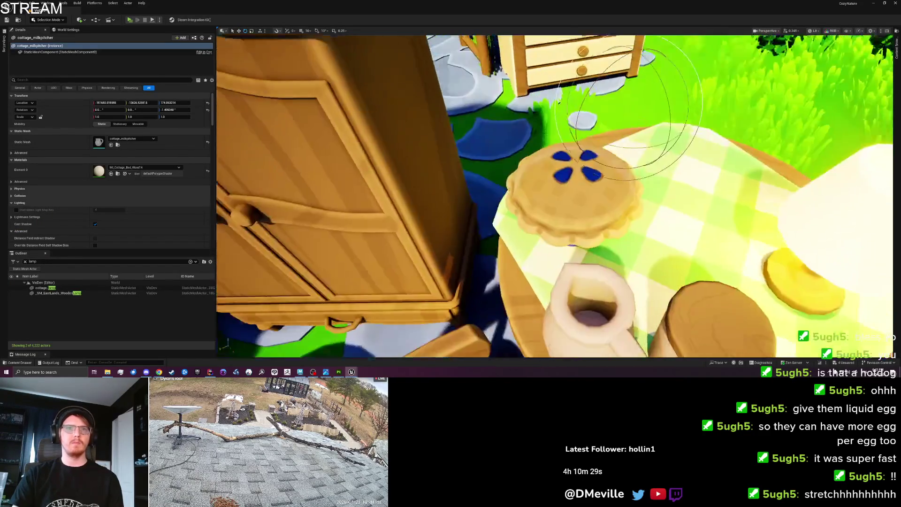
pyautogui.scroll(-8, 533, 268)
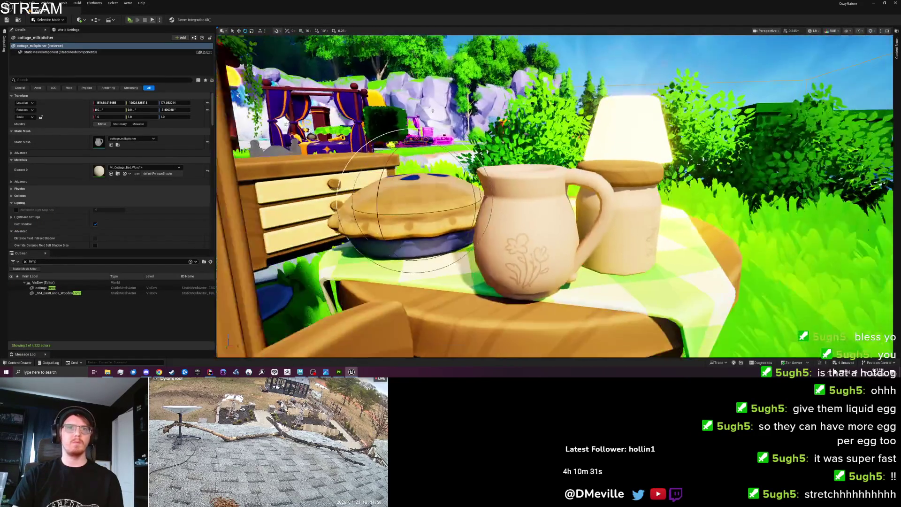
pyautogui.scroll(-3, 533, 268)
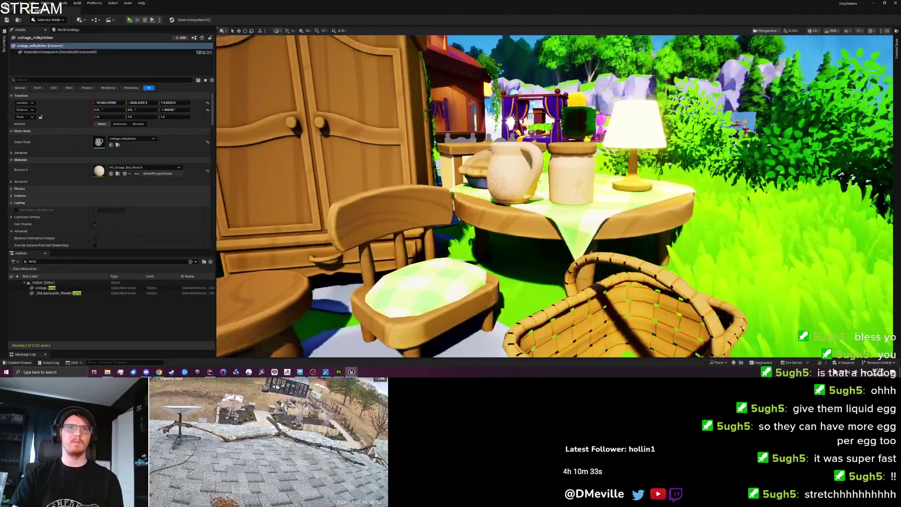
pyautogui.scroll(4, 533, 269)
pyautogui.scroll(2, 533, 268)
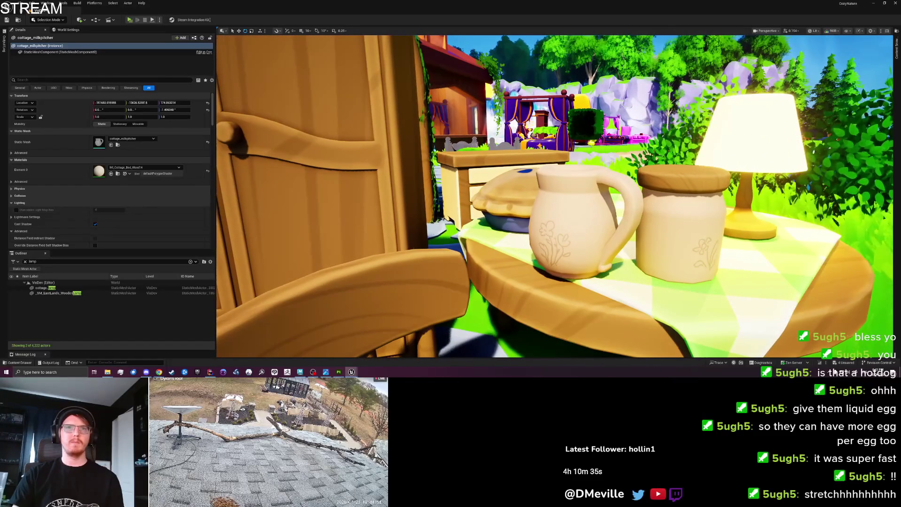
pyautogui.scroll(2, 533, 268)
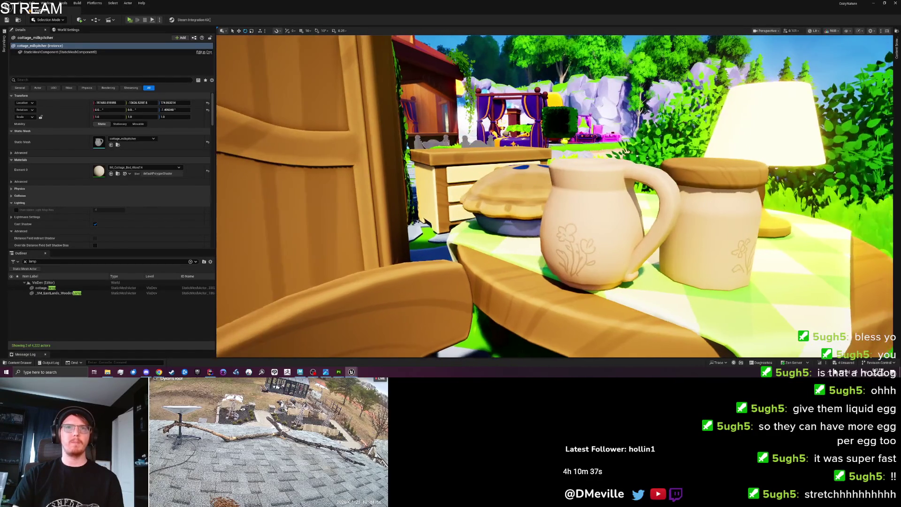
pyautogui.press('g')
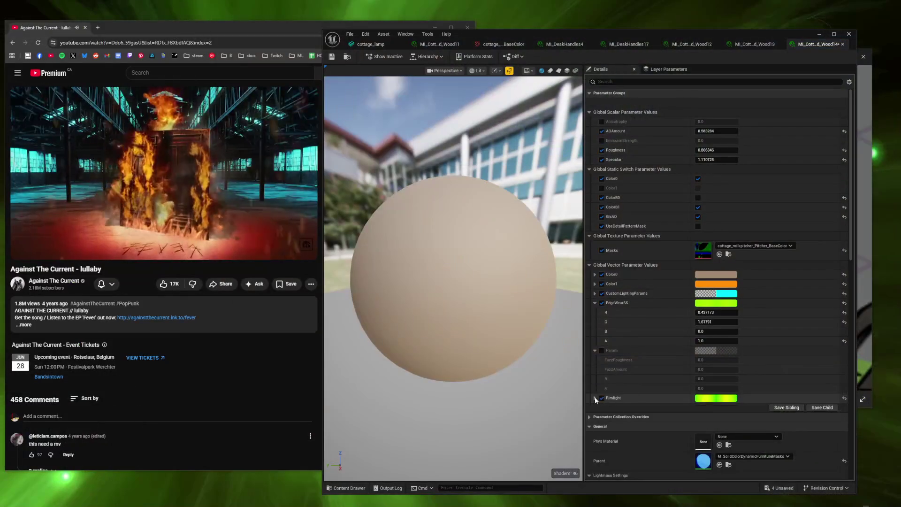
pyautogui.click(595, 399)
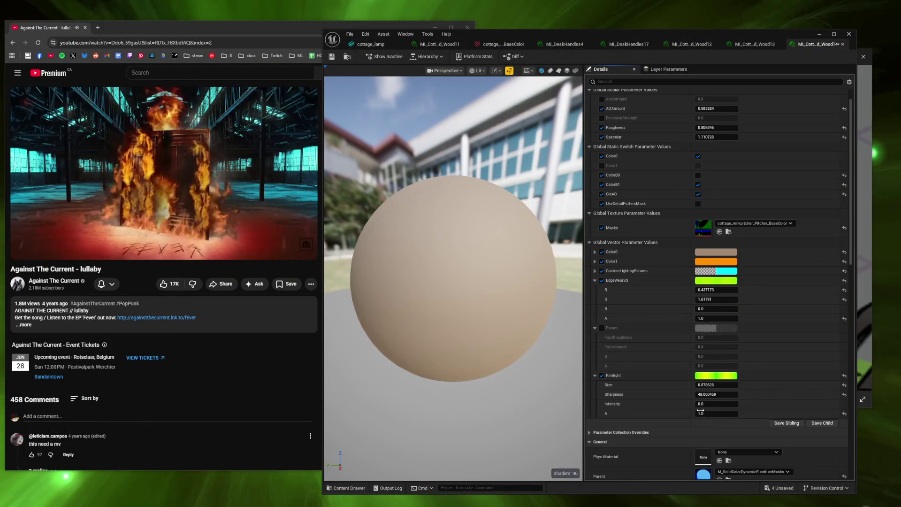
# Step: Set Rimlight Intensity to 0.02 in the pitcher's Wood14 and the jar's Wood13 materials
pyautogui.moveTo(708, 404)
pyautogui.mouseDown()
pyautogui.moveTo(737, 403)
pyautogui.moveTo(695, 404)
pyautogui.moveTo(702, 404)
pyautogui.mouseUp()
pyautogui.click(727, 404)
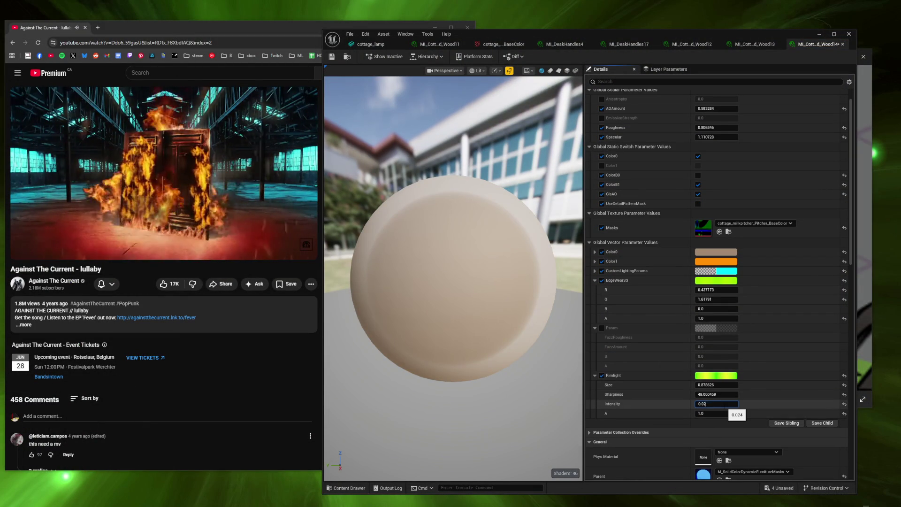
pyautogui.press('BackSpace')
pyautogui.write('1')
pyautogui.press('Return')
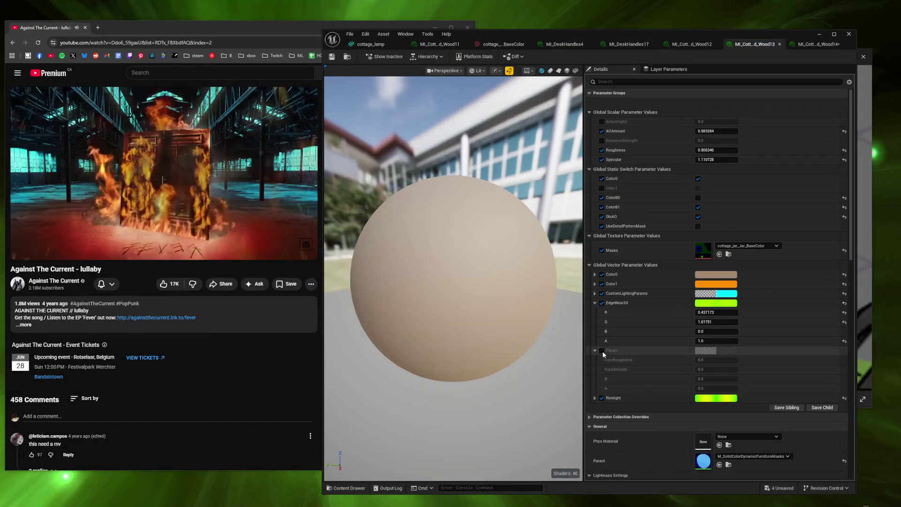
pyautogui.click(595, 398)
pyautogui.click(713, 426)
pyautogui.write('0.02')
pyautogui.press('Return')
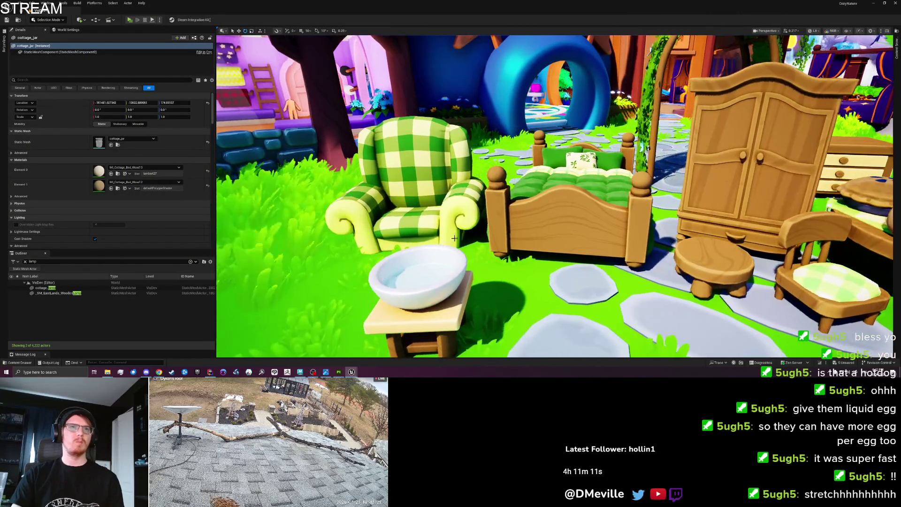
# Step: Enable Rimlight on the armchair's Tablecloth2 material at intensity 0.05
pyautogui.click(362, 235)
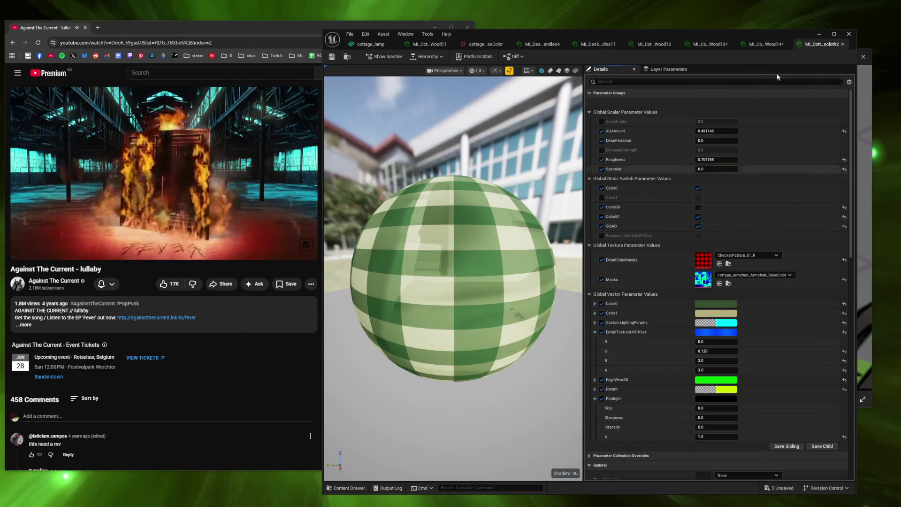
pyautogui.click(765, 44)
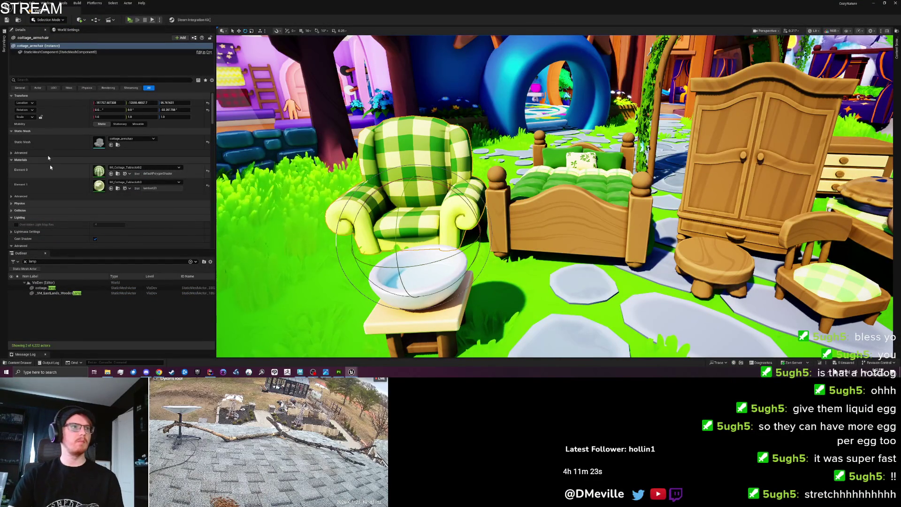
pyautogui.doubleClick(100, 171)
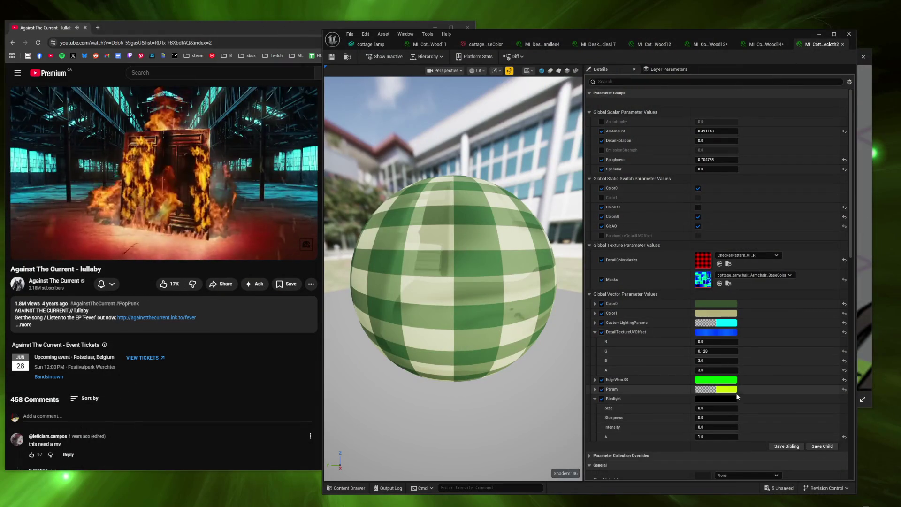
pyautogui.keyDown('shift'); pyautogui.click(746, 399); pyautogui.keyUp('shift')
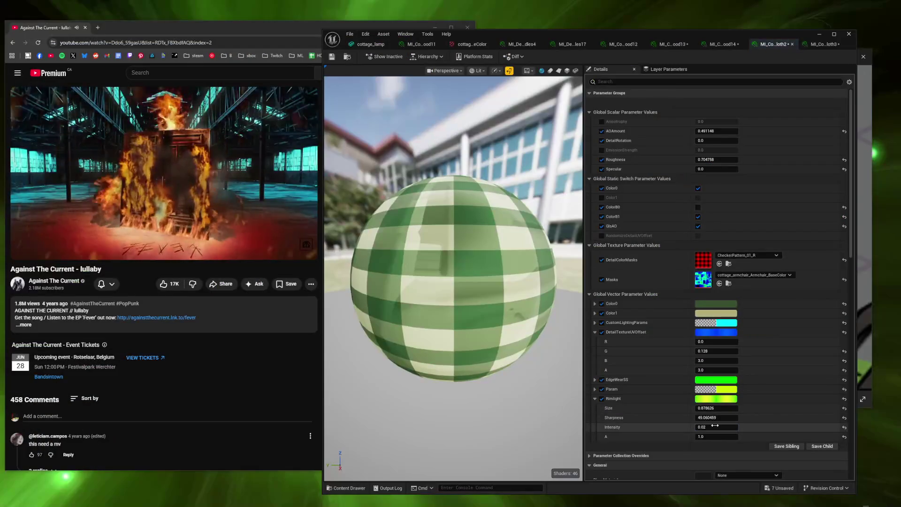
pyautogui.click(717, 427)
pyautogui.write('0.05')
pyautogui.press('Return')
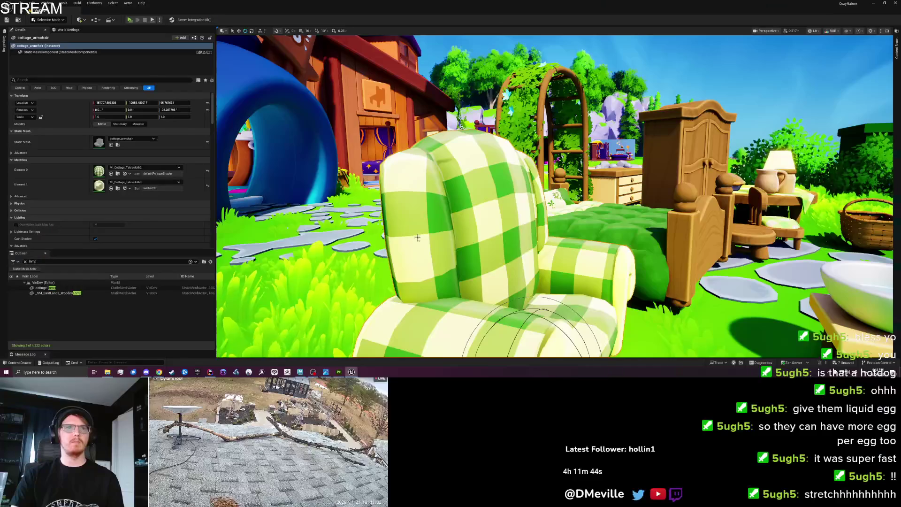
# Step: Fly the viewport around the armchair, wardrobe and table to review the rim lighting
pyautogui.scroll(3, 417, 238)
pyautogui.press('s')
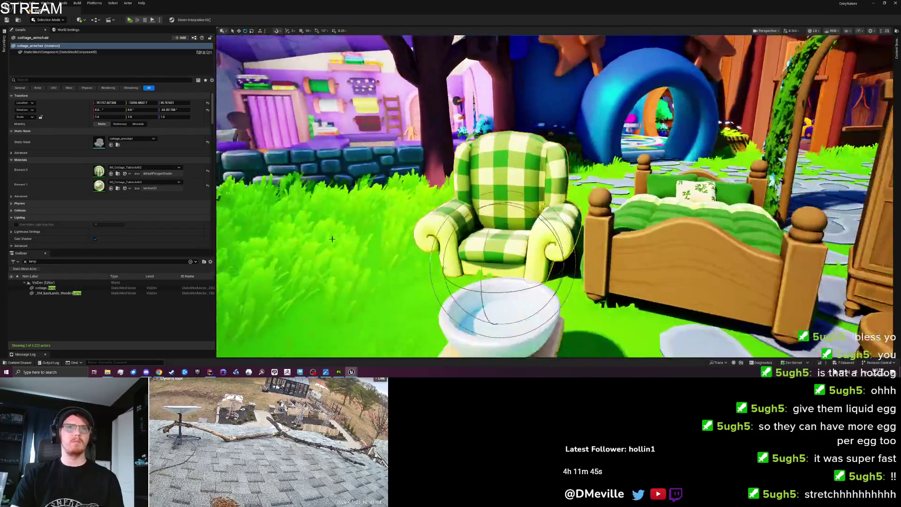
pyautogui.scroll(-2, 554, 196)
pyautogui.press('d')
pyautogui.press('d')
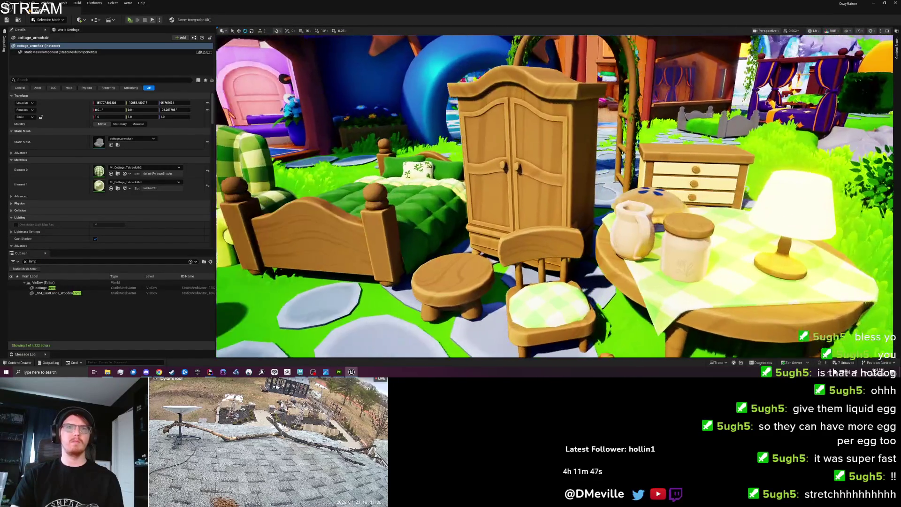
pyautogui.press('d')
pyautogui.scroll(-3, 554, 196)
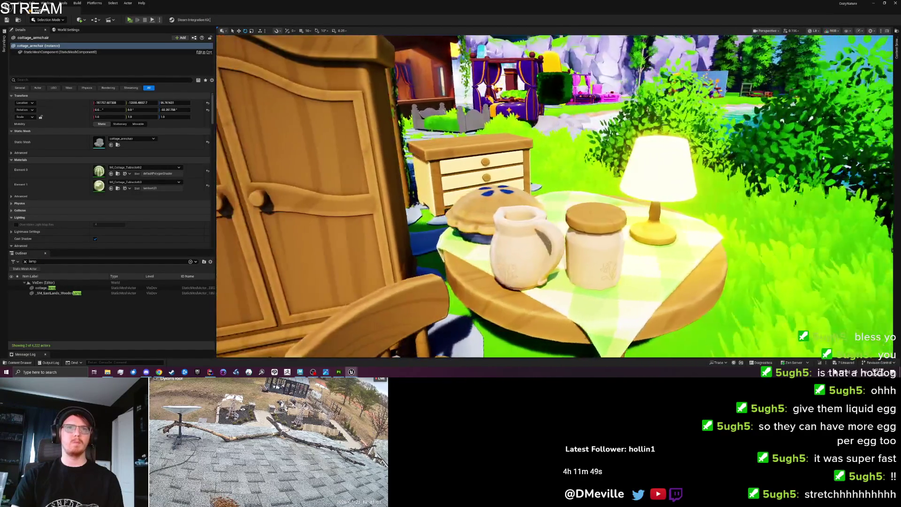
pyautogui.press('s')
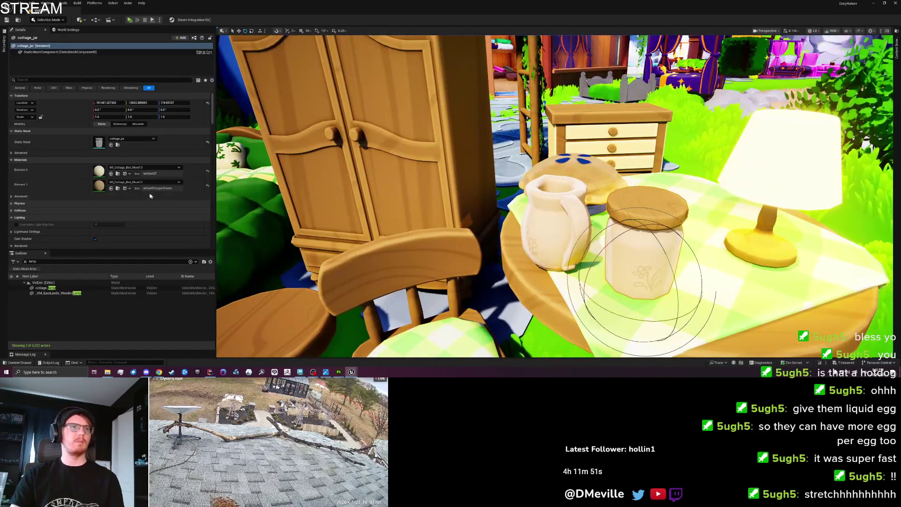
pyautogui.doubleClick(98, 185)
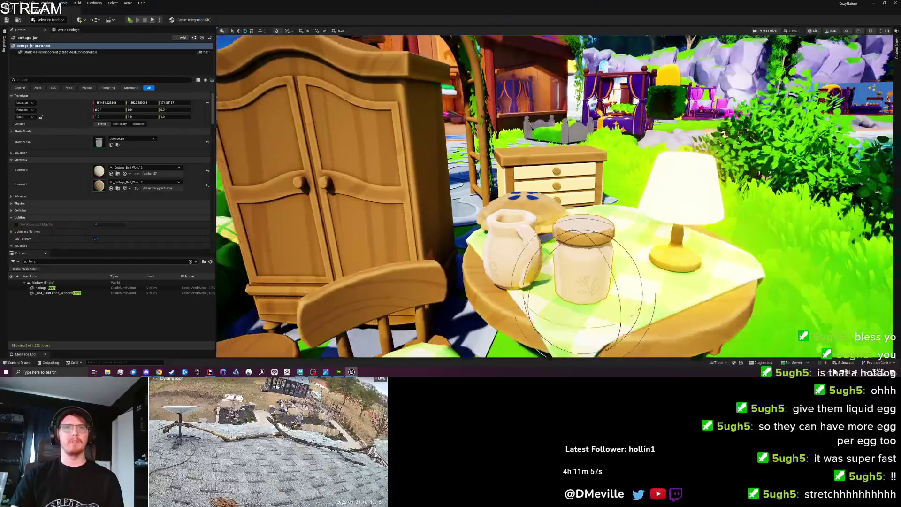
# Step: Review the jar, pitcher and lamp up close, then save the VisDev level
pyautogui.press('w')
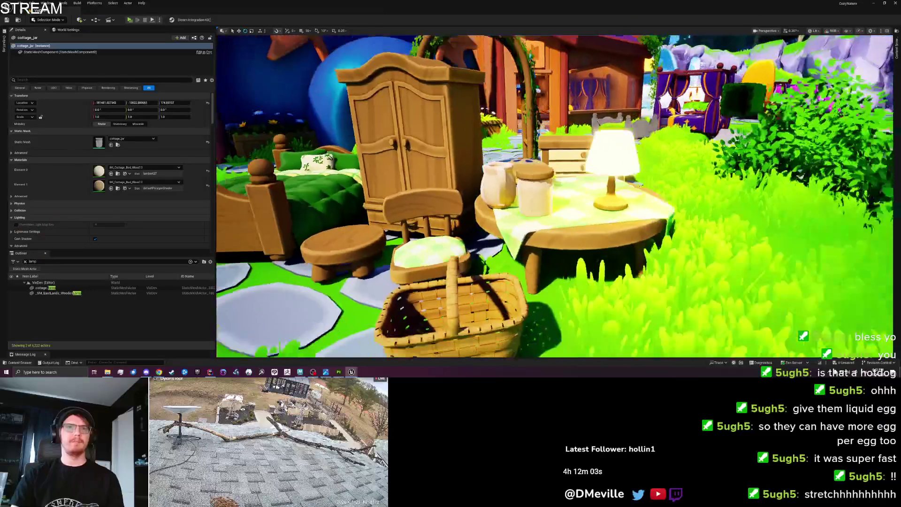
pyautogui.press('s')
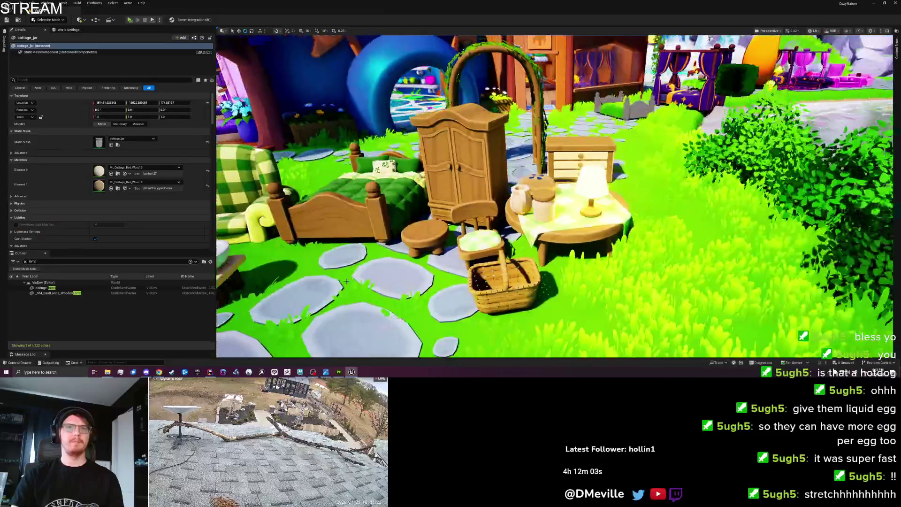
pyautogui.hotkey('ctrl', 's')
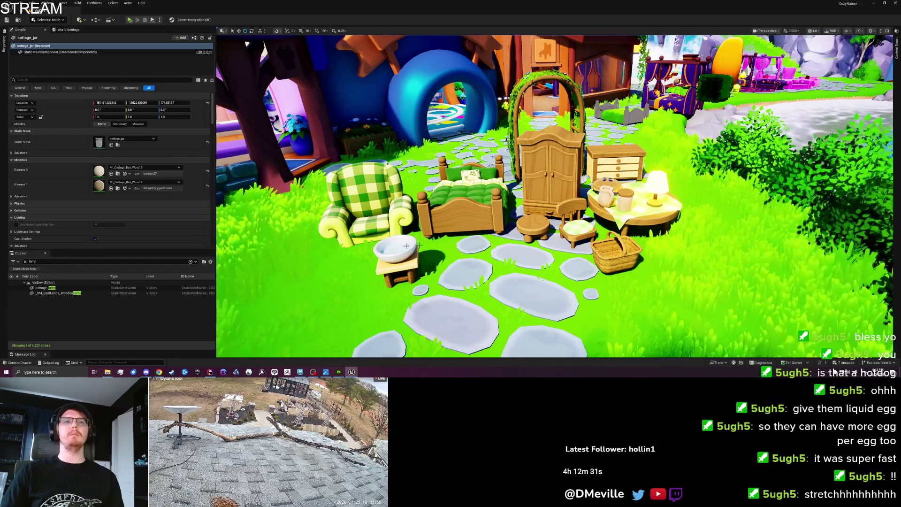
pyautogui.scroll(-2, 375, 246)
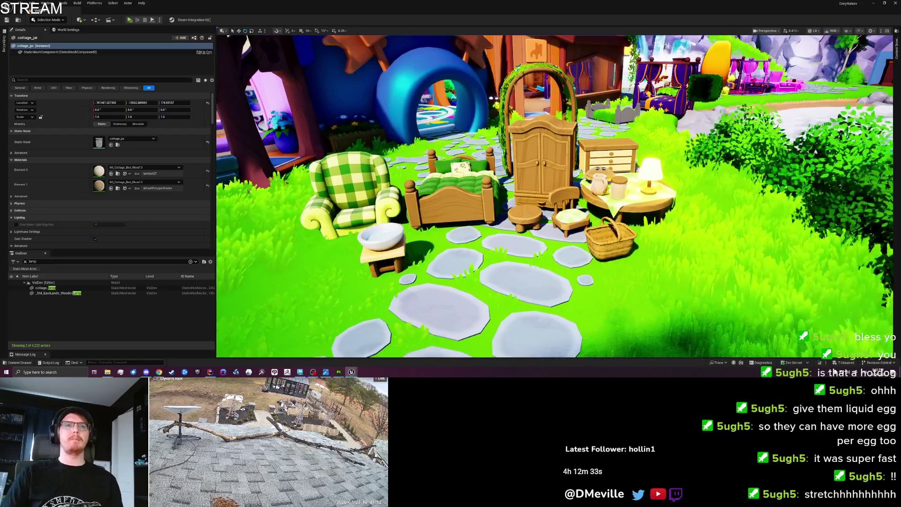
pyautogui.click(357, 197)
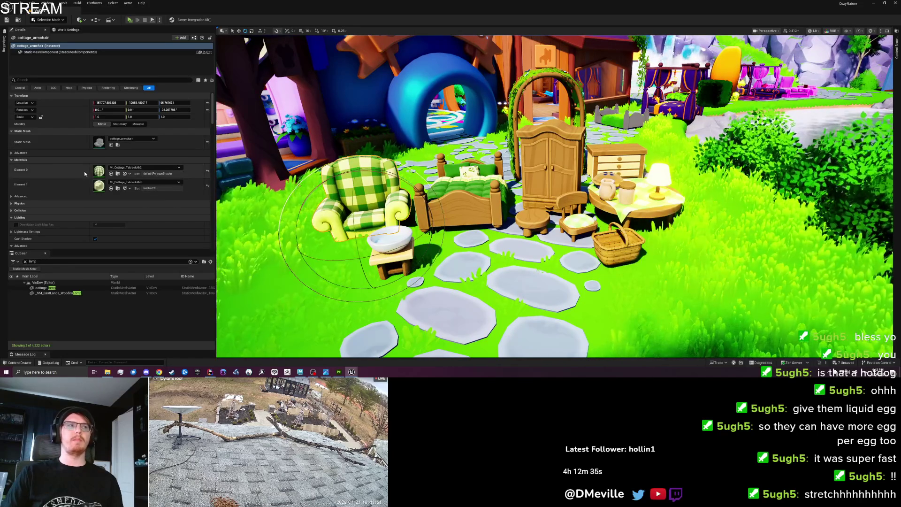
pyautogui.doubleClick(99, 170)
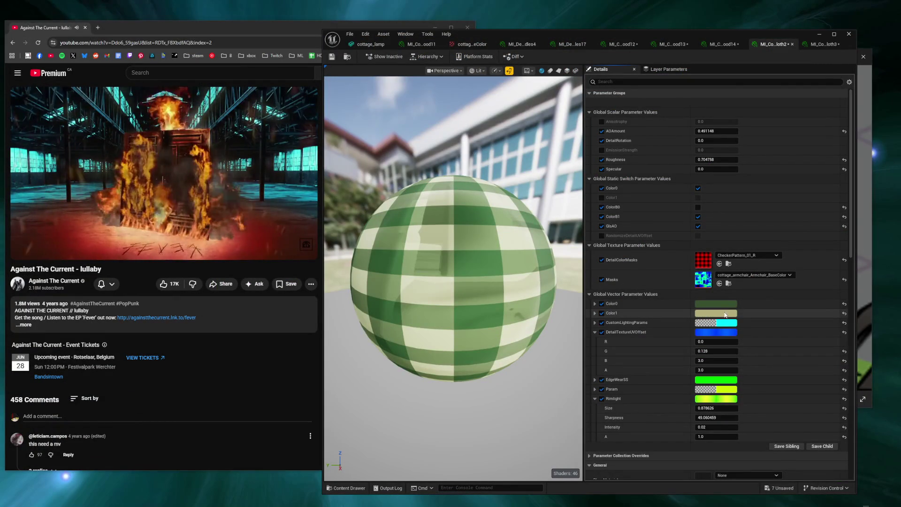
# Step: Shift the tablecloth's Color1 hue to a lighter green after discarding a greyer trial
pyautogui.click(725, 314)
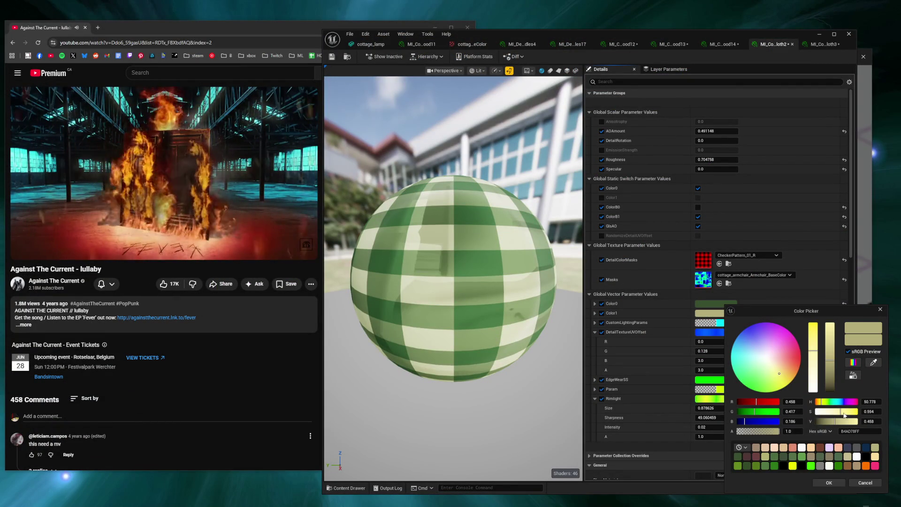
pyautogui.moveTo(833, 413)
pyautogui.mouseDown()
pyautogui.moveTo(816, 413)
pyautogui.moveTo(834, 419)
pyautogui.mouseUp()
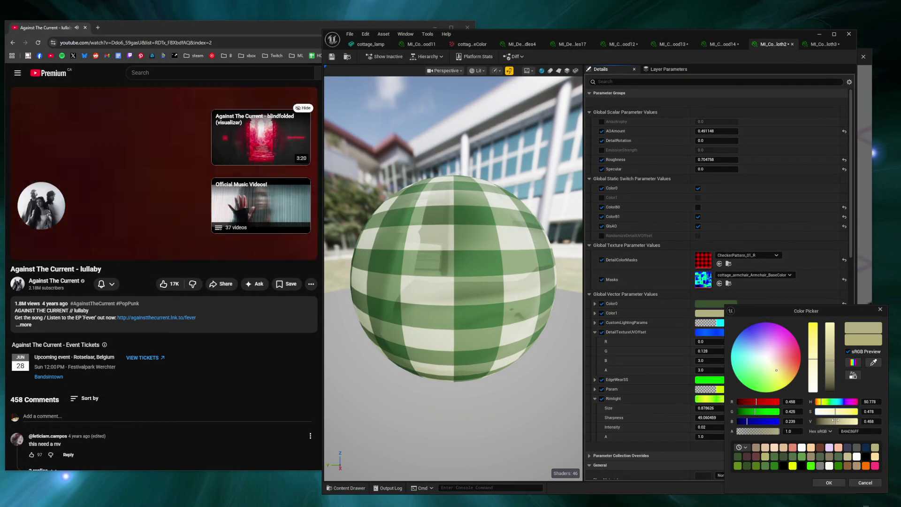
pyautogui.moveTo(831, 364); pyautogui.dragTo(835, 387)
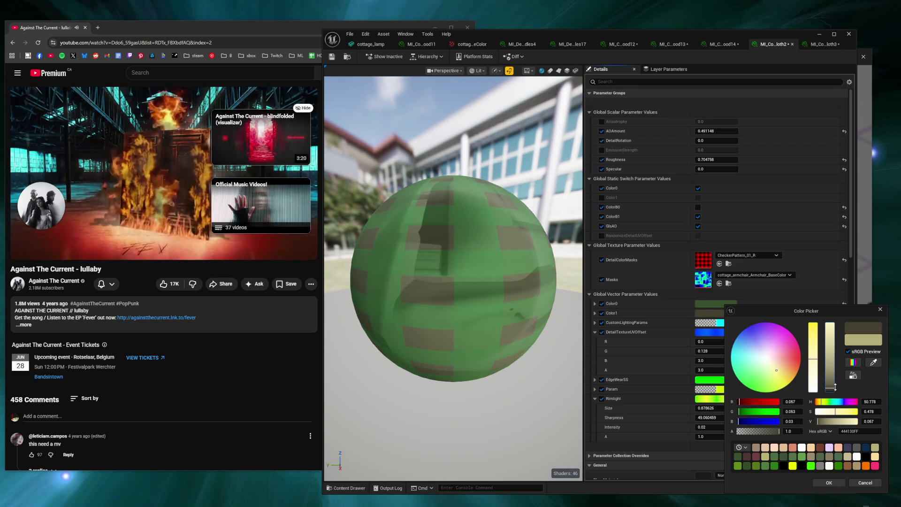
pyautogui.click(866, 482)
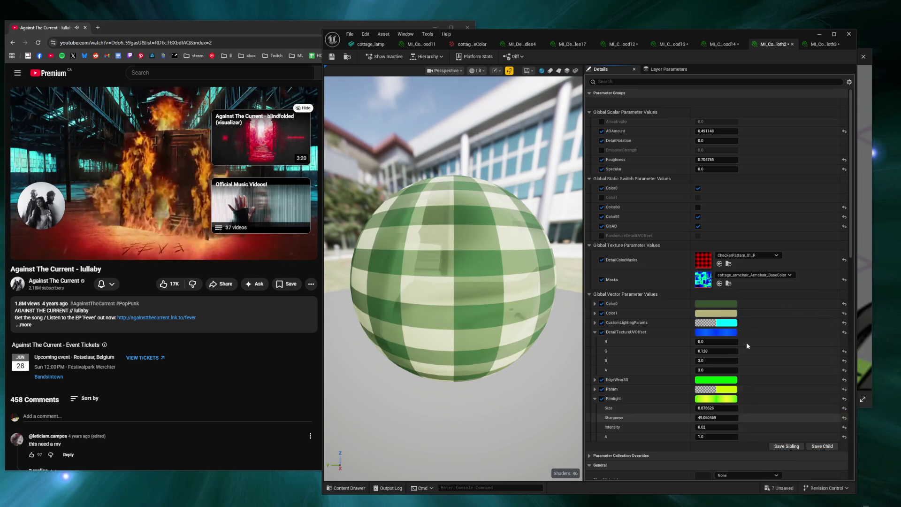
pyautogui.click(730, 315)
pyautogui.moveTo(828, 403); pyautogui.dragTo(835, 402)
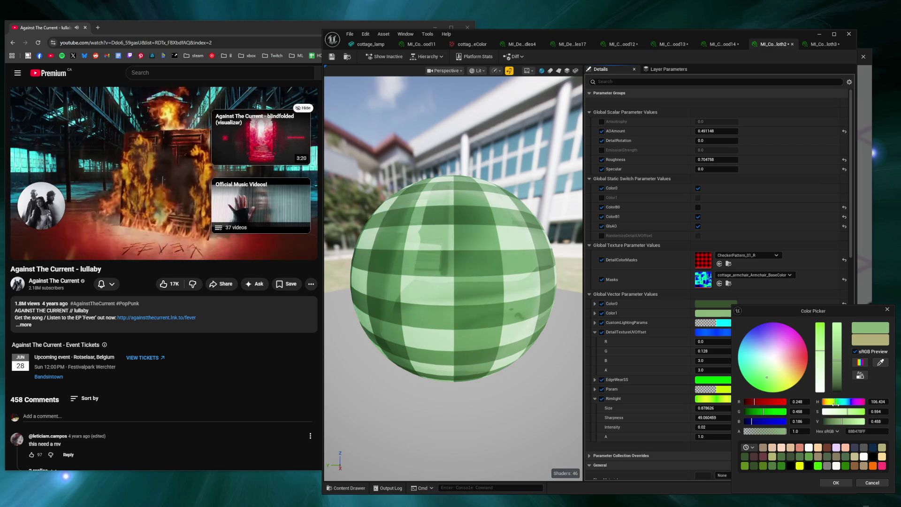
pyautogui.click(844, 482)
# Step: Try a greyer Color0 but cancel, keeping its original dark green
pyautogui.click(716, 303)
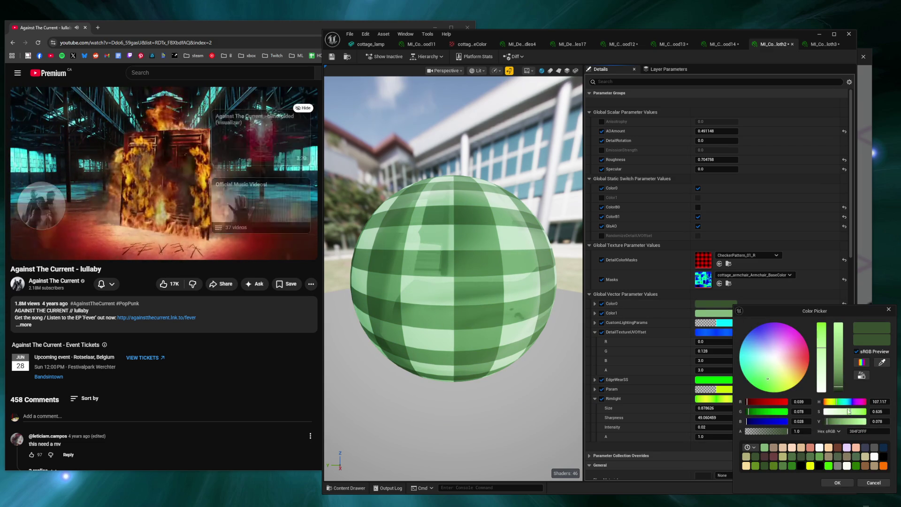
pyautogui.moveTo(840, 412); pyautogui.dragTo(821, 419)
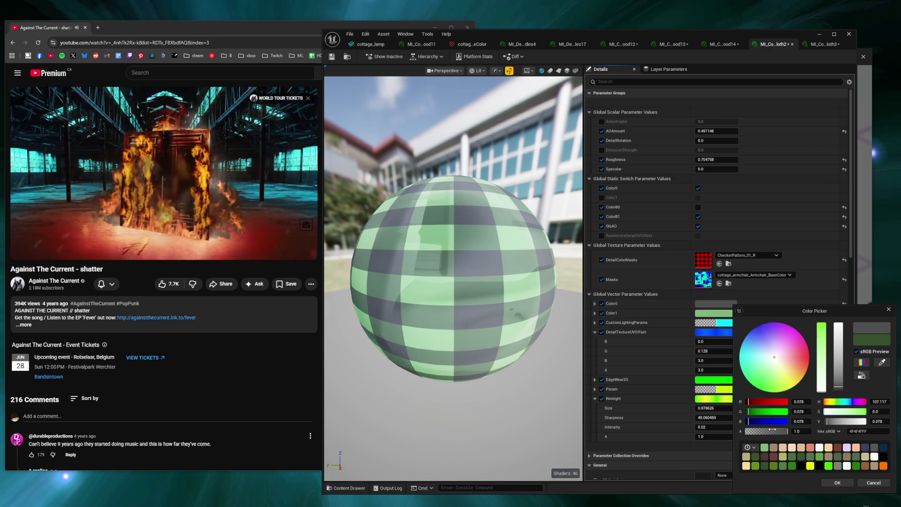
pyautogui.click(864, 482)
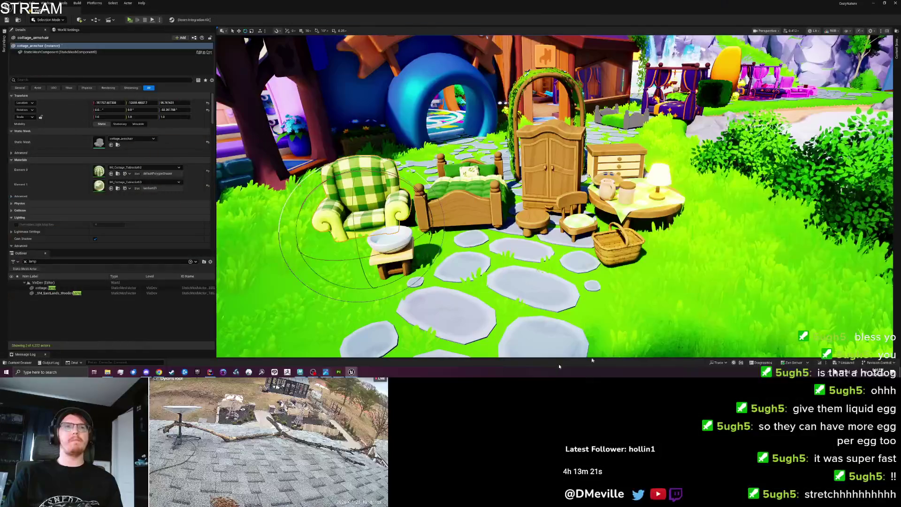
# Step: Zoom around the furniture, then save all modified assets with Ctrl+S
pyautogui.scroll(2, 489, 269)
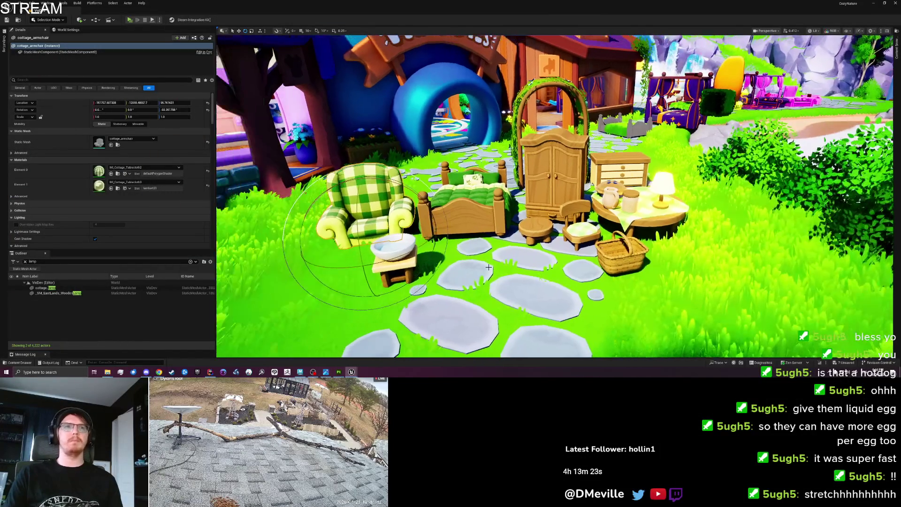
pyautogui.scroll(5, 489, 266)
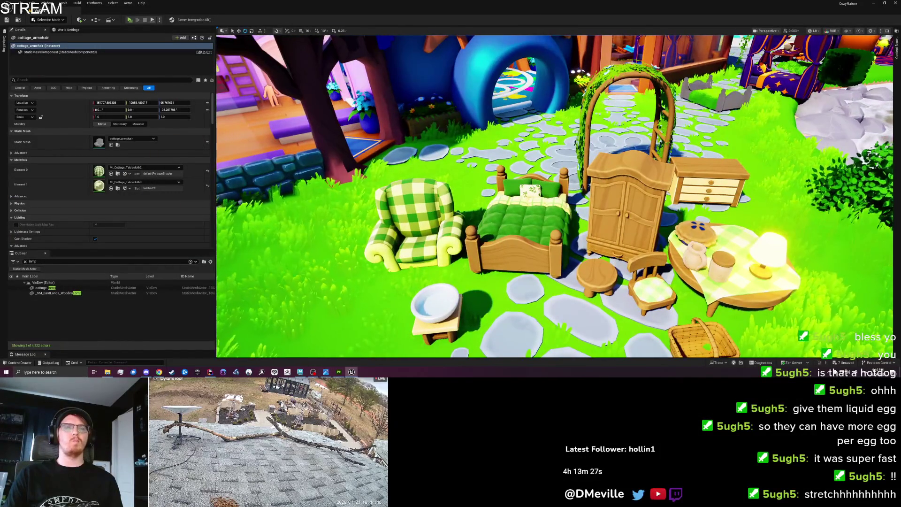
pyautogui.scroll(1, 489, 266)
pyautogui.scroll(1, 488, 267)
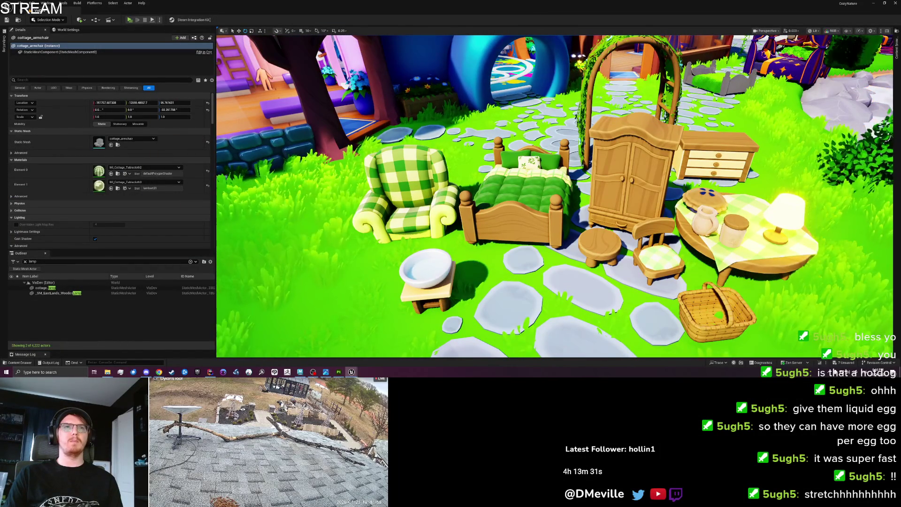
pyautogui.scroll(-3, 489, 267)
pyautogui.scroll(4, 476, 272)
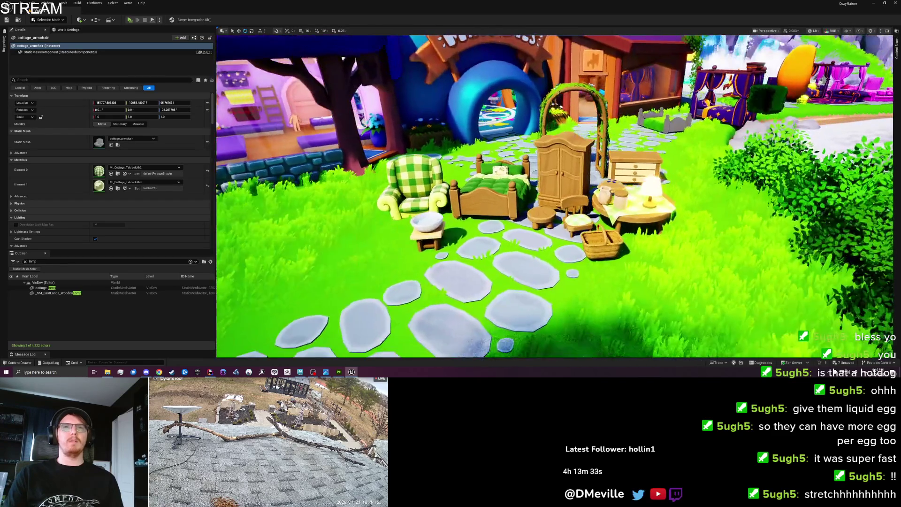
pyautogui.hotkey('ctrl', 's')
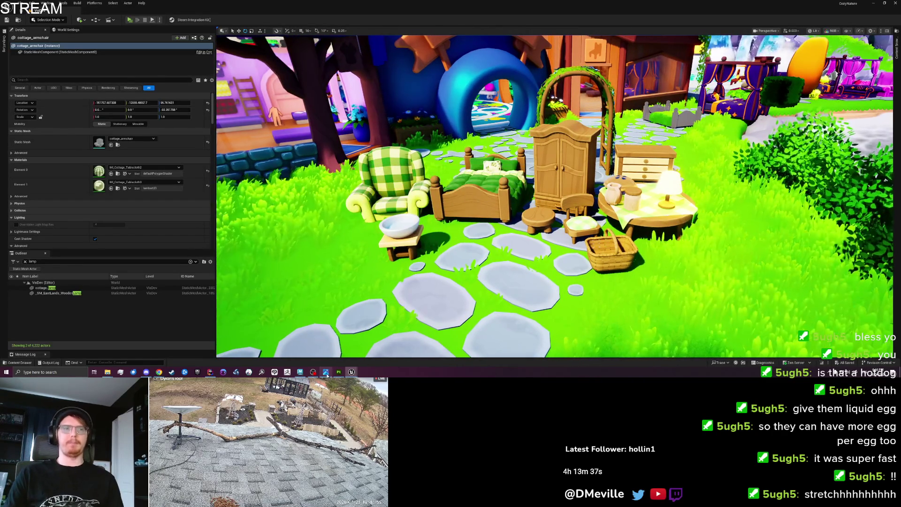
pyautogui.click(300, 371)
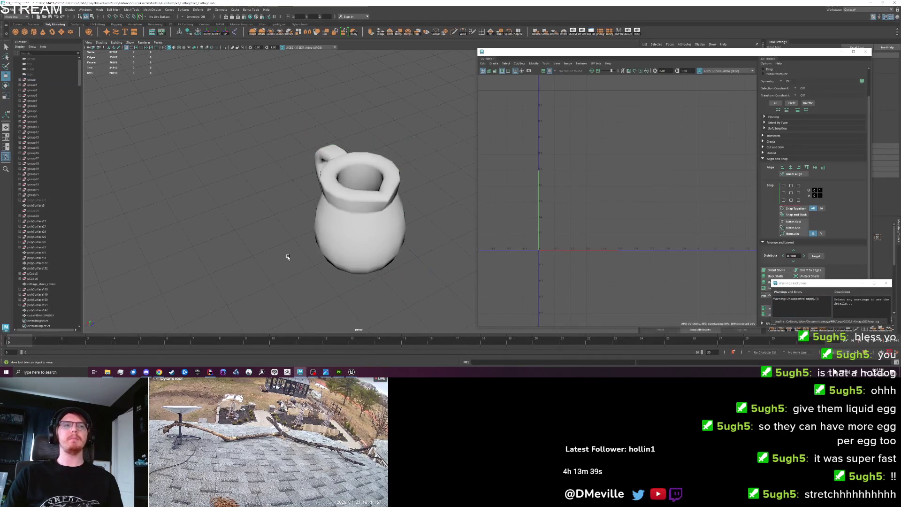
# Step: Set the pitcher's X translate to 0
pyautogui.scroll(-5, 324, 213)
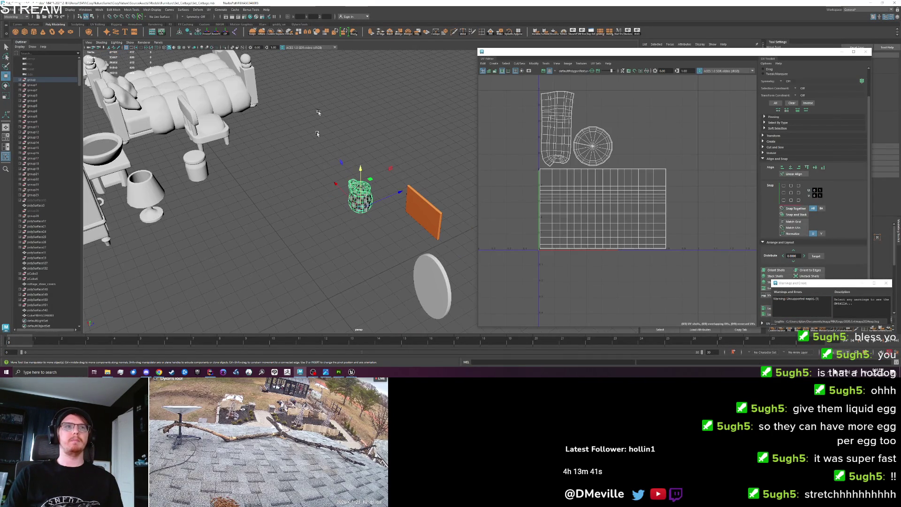
pyautogui.click(301, 16)
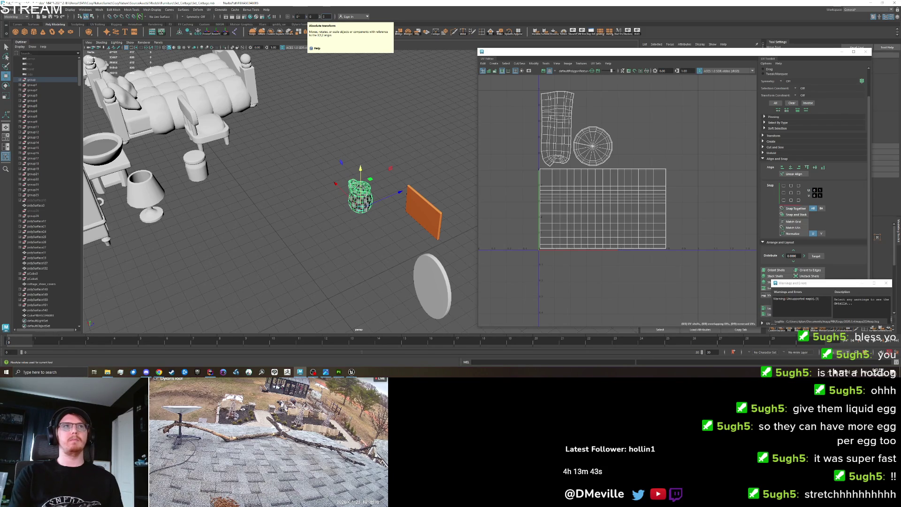
pyautogui.write('0')
pyautogui.press('Return')
pyautogui.press('f')
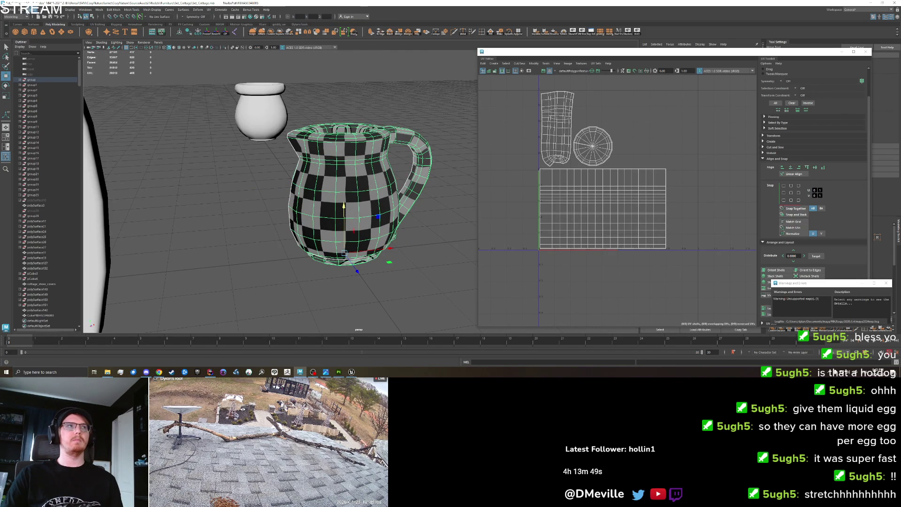
# Step: Export the selected pitcher over its existing FBX file
pyautogui.click(8, 9)
pyautogui.click(29, 79)
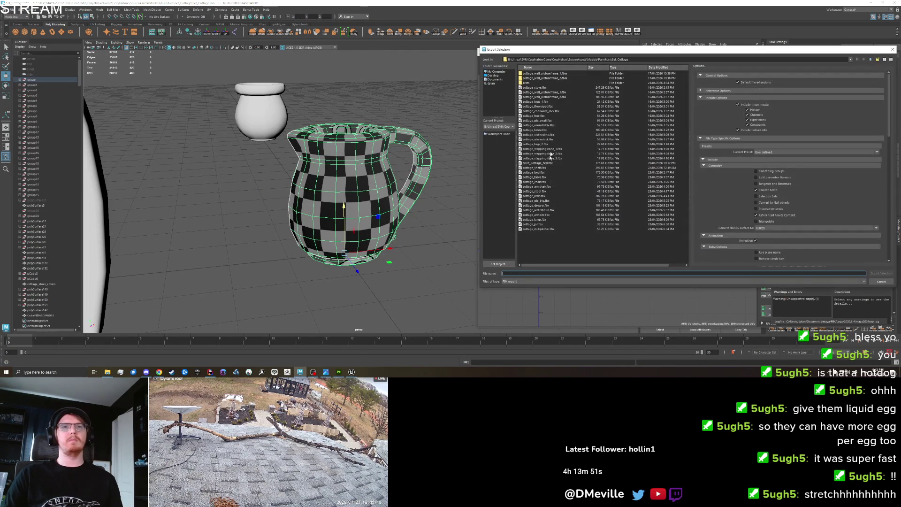
pyautogui.doubleClick(547, 224)
pyautogui.click(677, 176)
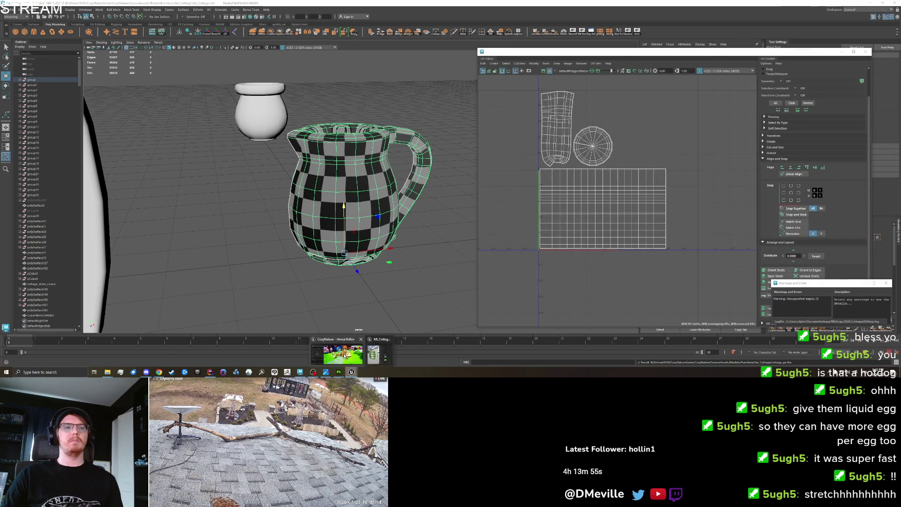
pyautogui.click(352, 372)
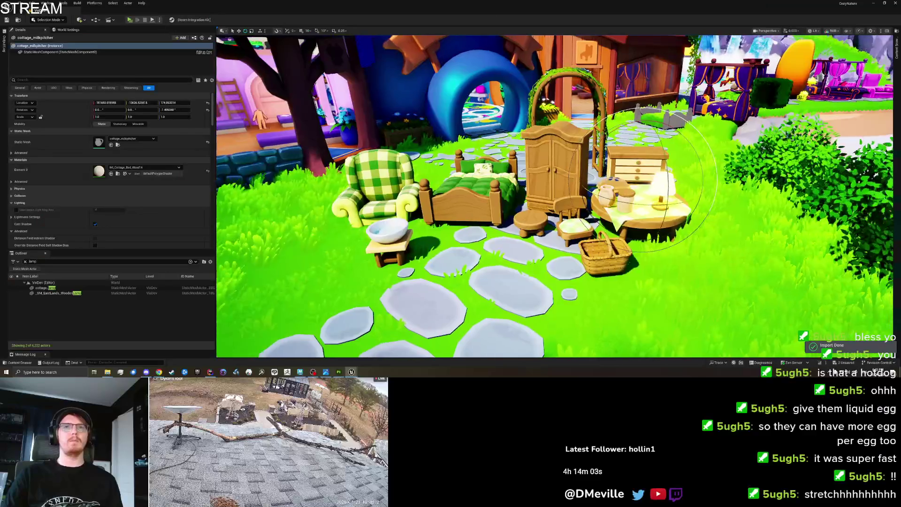
# Step: Zoom in on the reimported pitcher sitting on the round table
pyautogui.scroll(3, 554, 195)
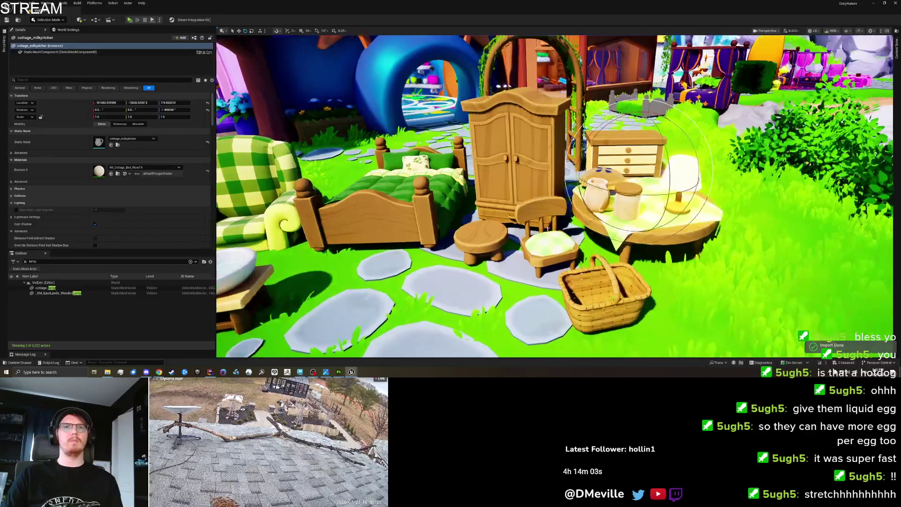
pyautogui.scroll(3, 554, 195)
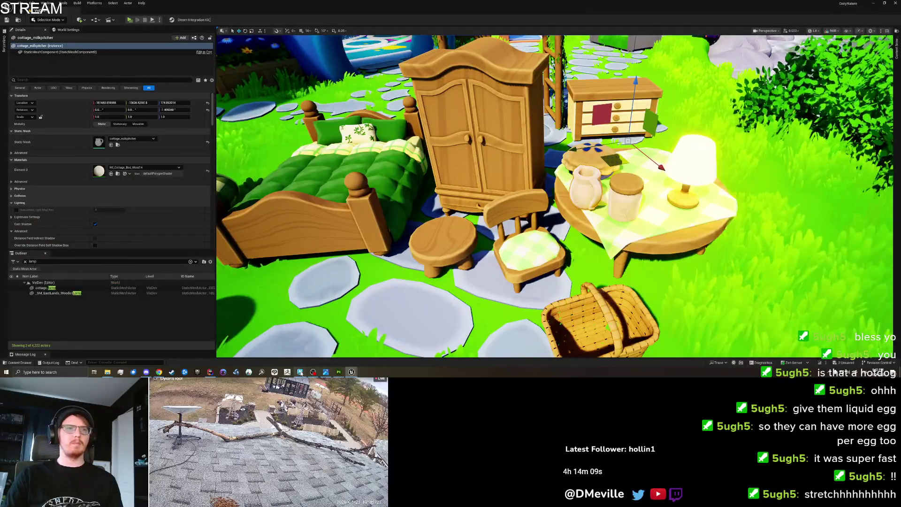
pyautogui.hotkey('alt', 'Tab')
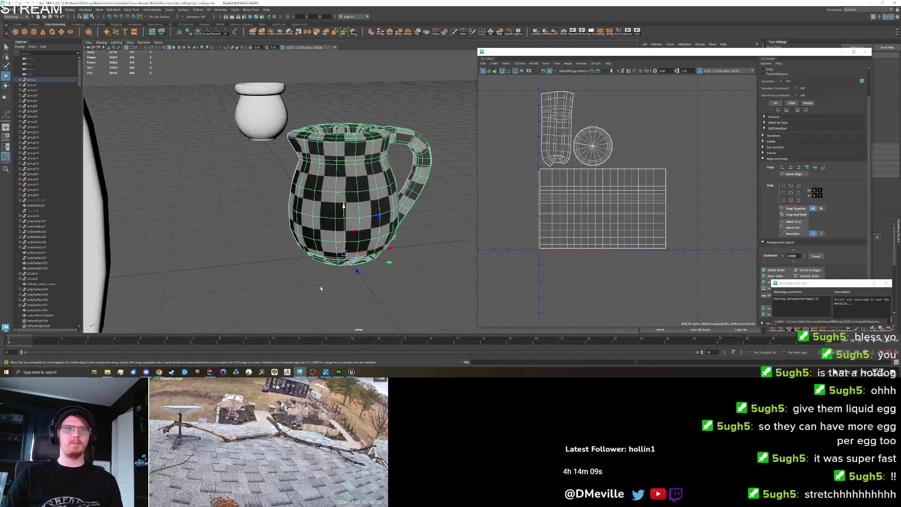
# Step: Orbit the perspective view around the UV-checkered pitcher and look over the File menu
pyautogui.scroll(-3, 333, 241)
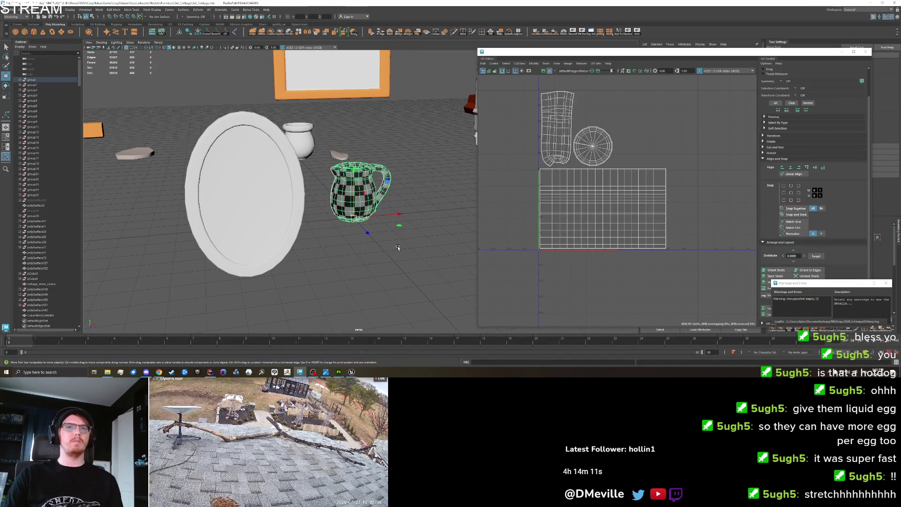
pyautogui.moveTo(398, 247); pyautogui.dragTo(376, 242)
pyautogui.click(10, 10)
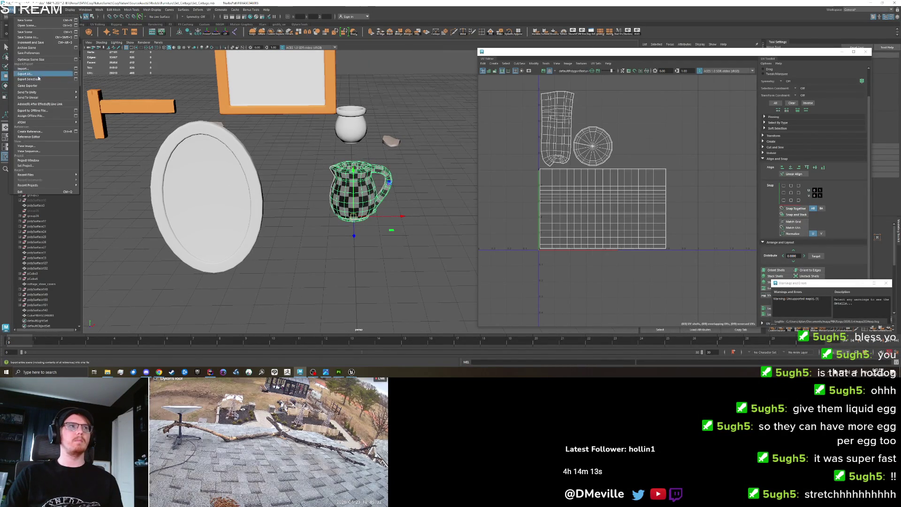
pyautogui.click(351, 372)
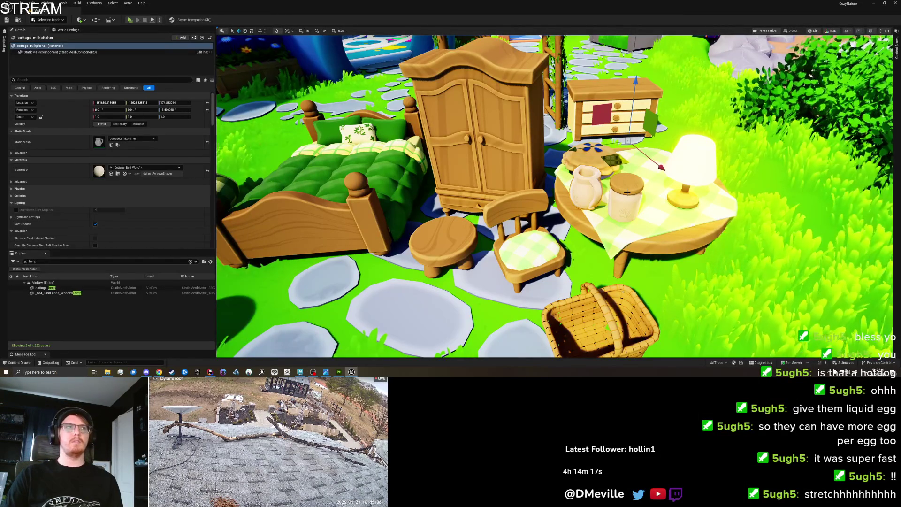
# Step: Select the jar and milk pitcher and look through the project assets for the pitcher's material
pyautogui.click(627, 193)
pyautogui.click(579, 187)
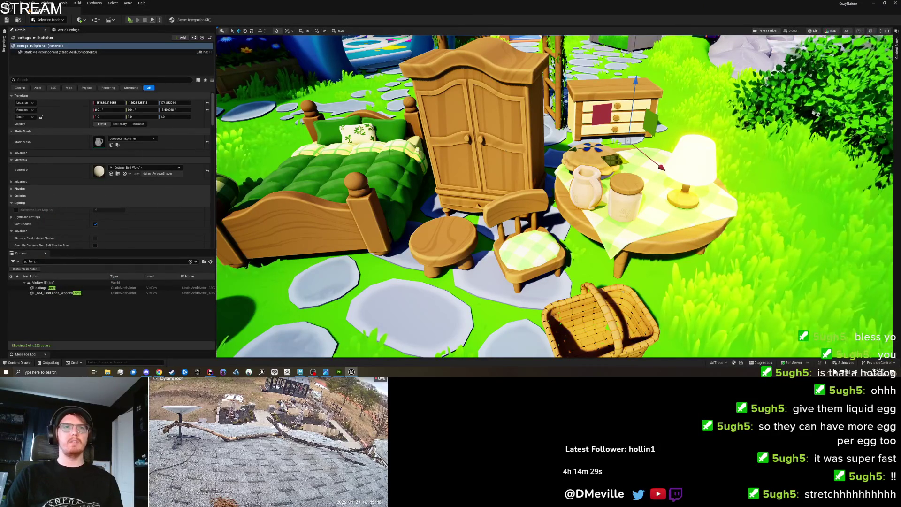
pyautogui.click(118, 173)
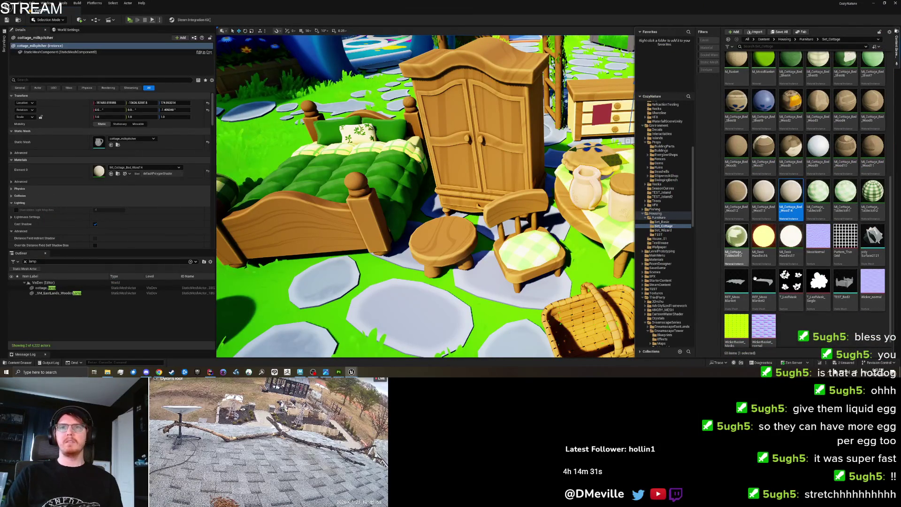
pyautogui.scroll(1, 796, 258)
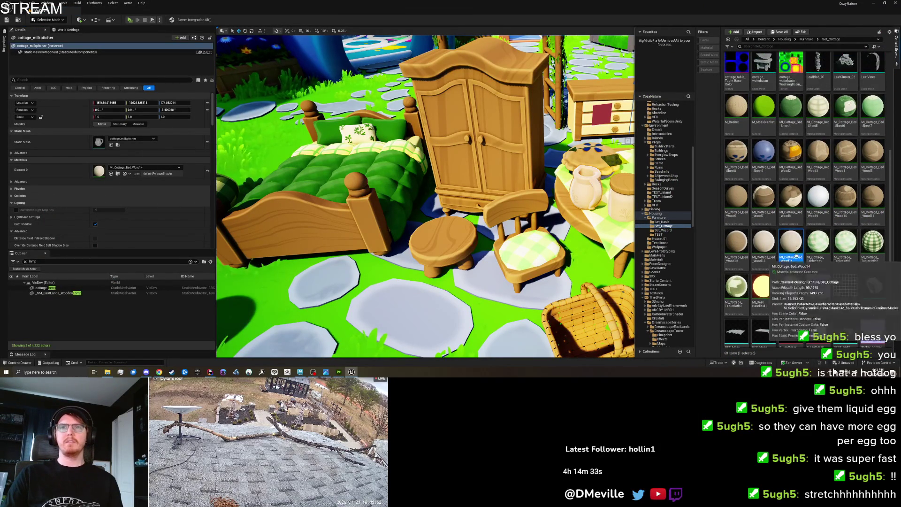
pyautogui.click(590, 191)
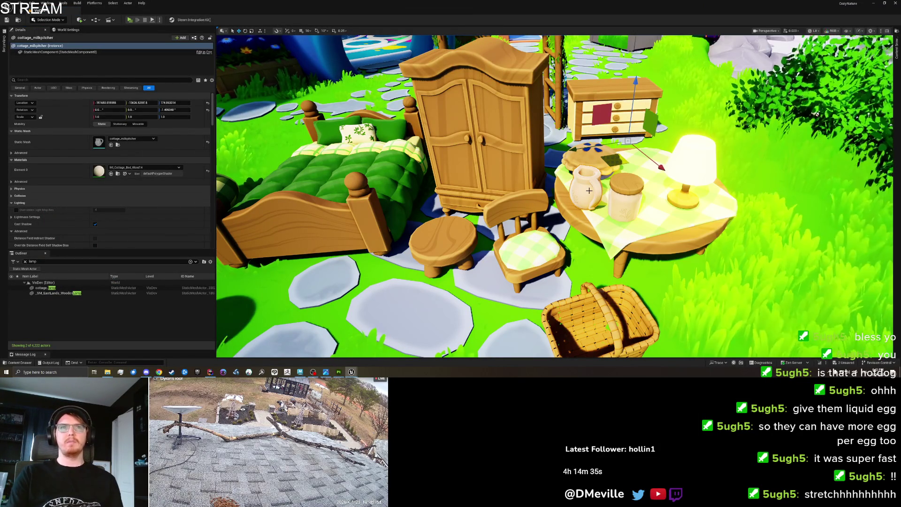
pyautogui.press('Escape')
# Step: Save the level and drag cottage_milkpitcher into the scene beside the wooden chair
pyautogui.click(894, 56)
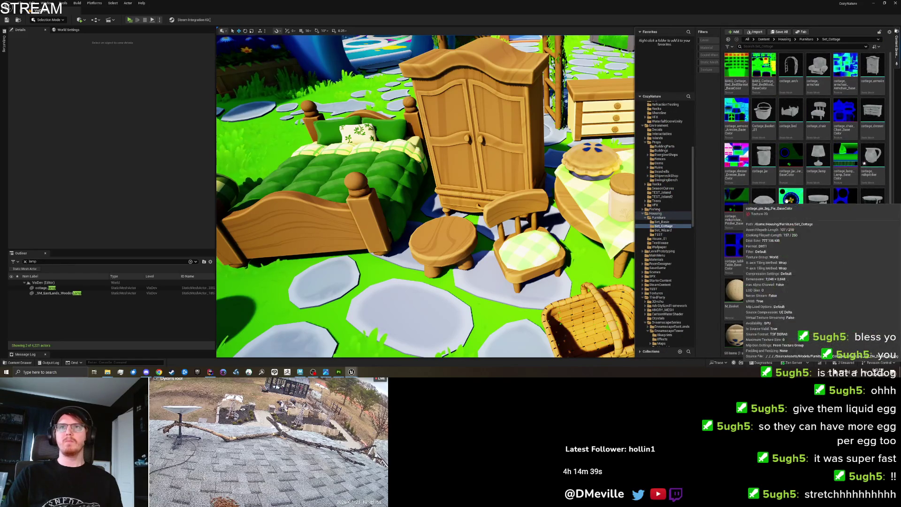
pyautogui.hotkey('ctrl', 's')
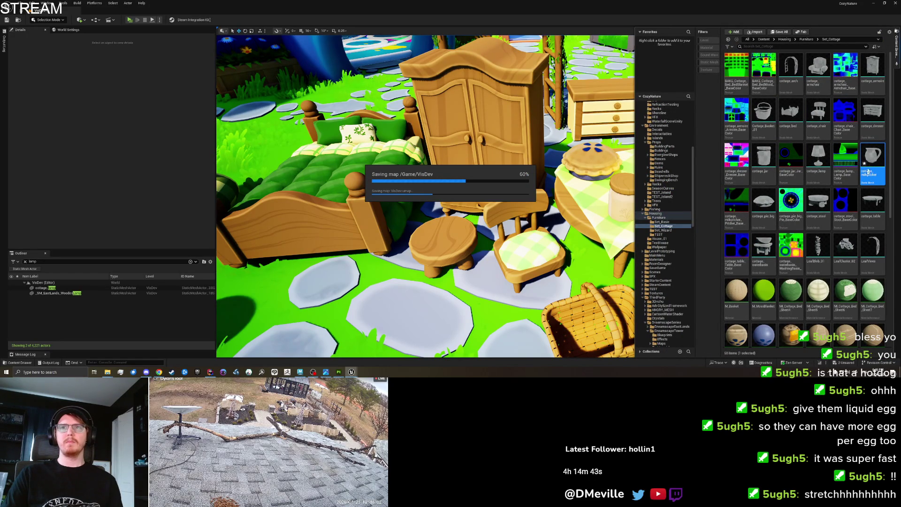
pyautogui.moveTo(592, 210)
pyautogui.mouseDown()
pyautogui.moveTo(483, 307)
pyautogui.moveTo(528, 281)
pyautogui.mouseUp()
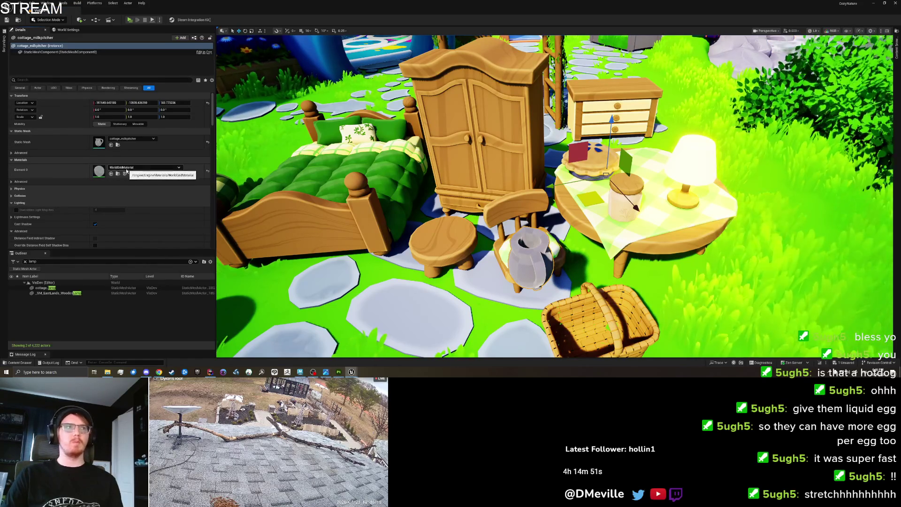
# Step: Assign MI_Cottage_Bed_Wood14 to the pitcher, frame it to check the cream wood, then return to Maya
pyautogui.click(897, 52)
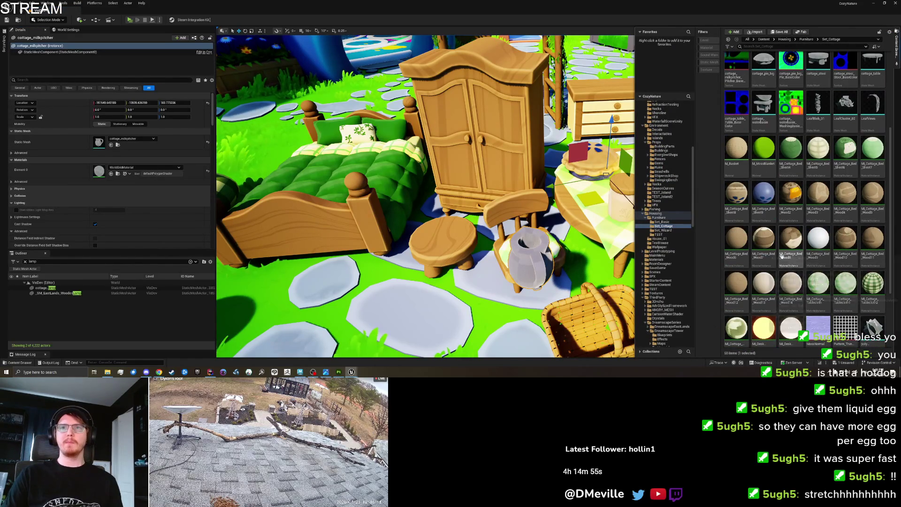
pyautogui.click(110, 173)
pyautogui.press('f')
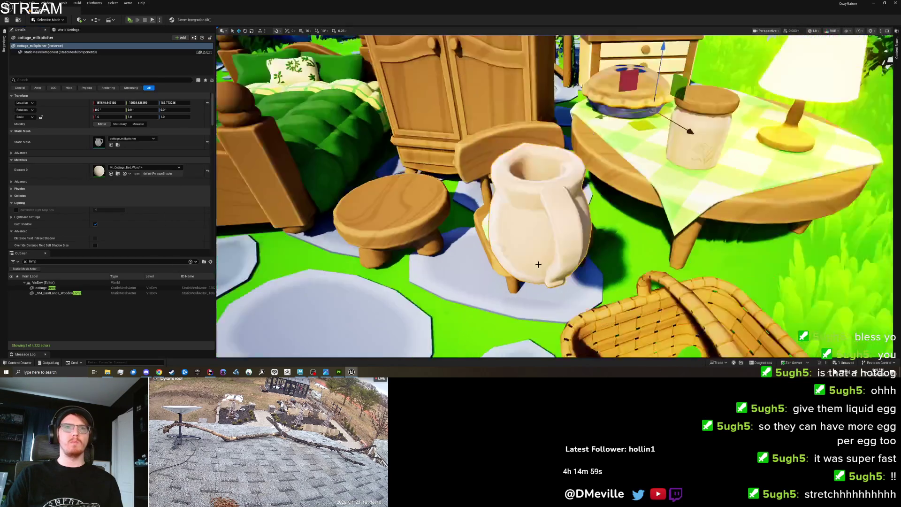
pyautogui.moveTo(531, 263); pyautogui.dragTo(507, 234)
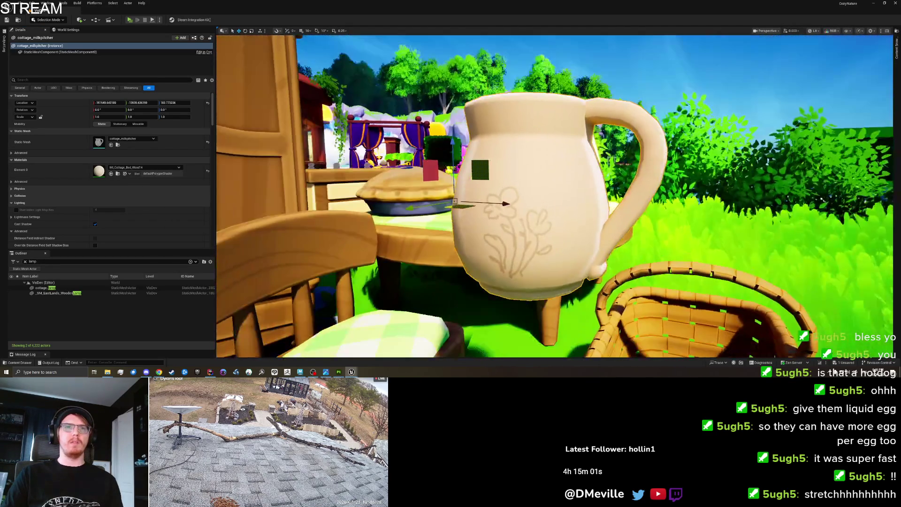
pyautogui.moveTo(704, 234)
pyautogui.mouseDown()
pyautogui.moveTo(888, 243)
pyautogui.moveTo(793, 239)
pyautogui.mouseUp()
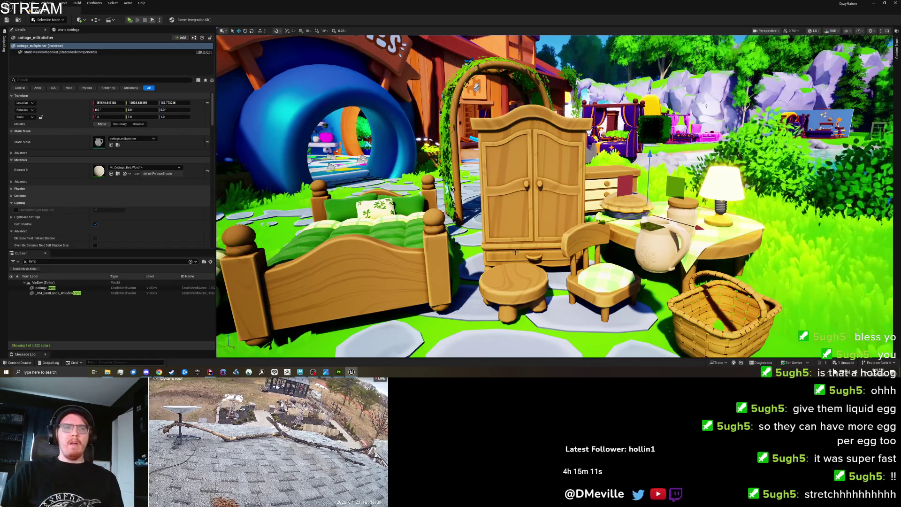
pyautogui.click(300, 371)
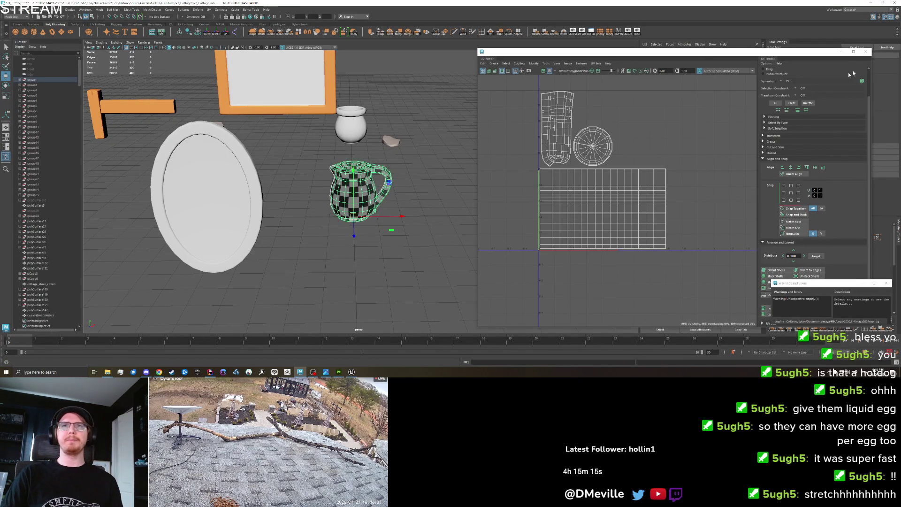
# Step: Close the UV Editor and export the selected pitcher over cottage_milkpitcher.fbx, confirming the replace
pyautogui.click(865, 53)
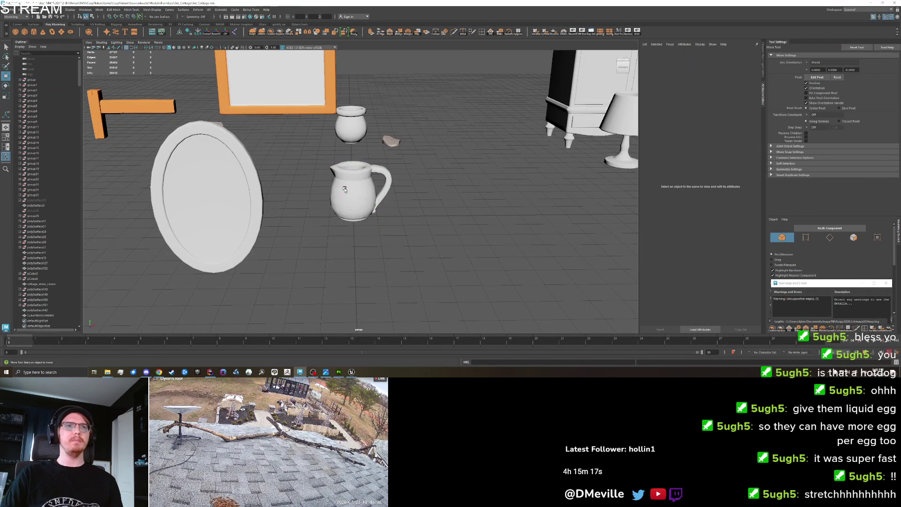
pyautogui.click(10, 10)
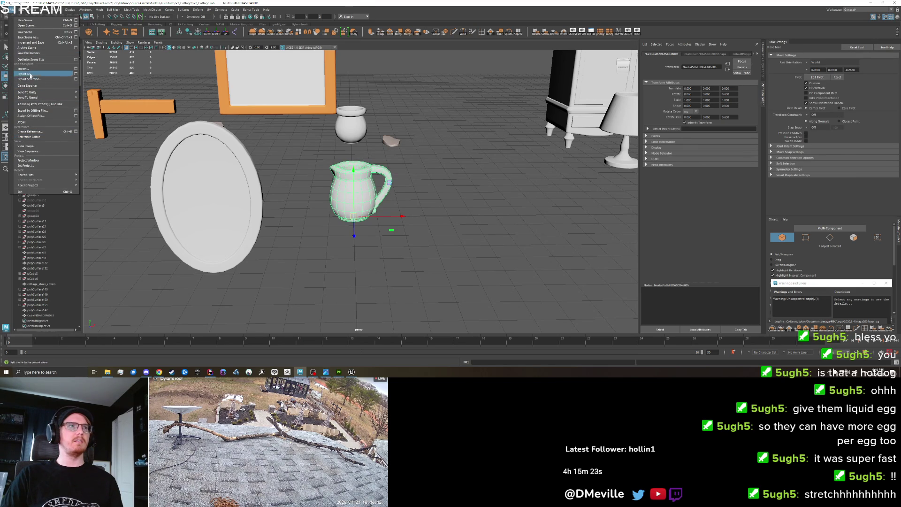
pyautogui.click(31, 79)
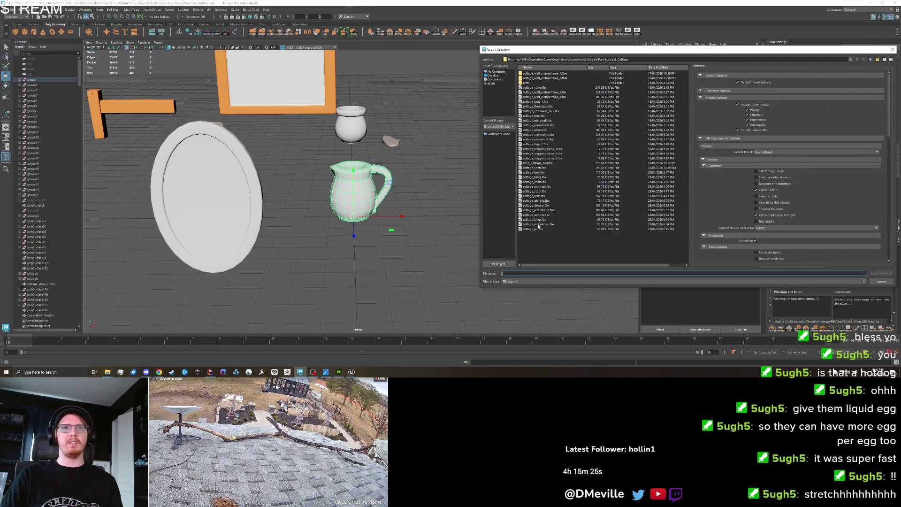
pyautogui.click(538, 225)
pyautogui.click(881, 273)
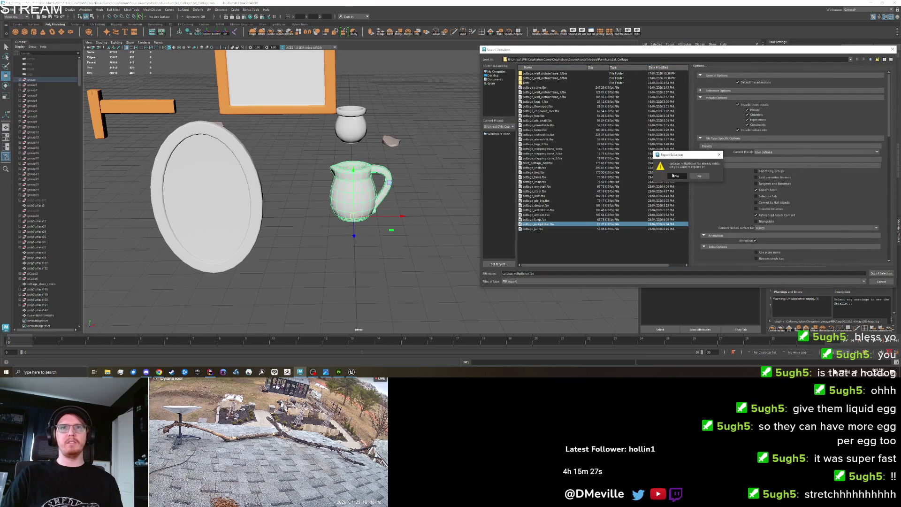
pyautogui.click(674, 176)
# Step: Undo the pitcher's move back beside the lamp and move the jar to the world origin
pyautogui.click(429, 232)
pyautogui.click(369, 197)
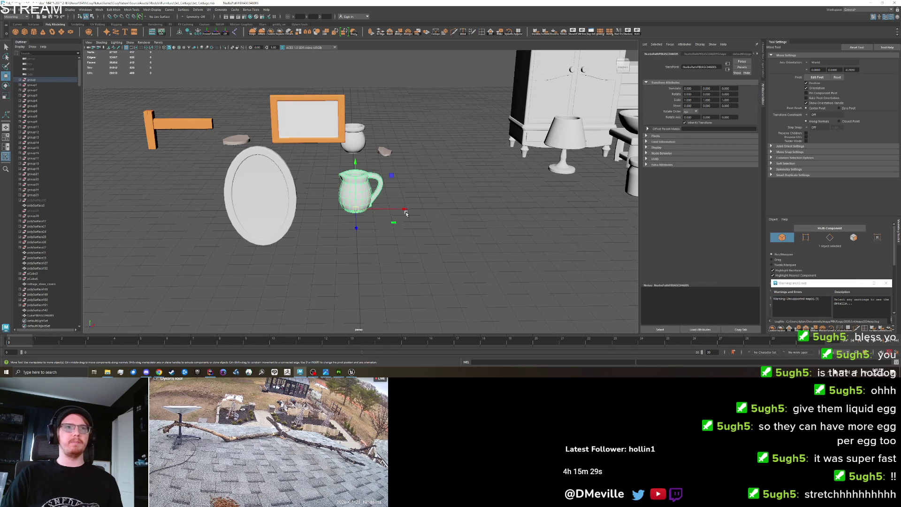
pyautogui.hotkey('ctrl', 'z')
pyautogui.hotkey('ctrl', 'z')
pyautogui.hotkey('ctrl', 'z')
pyautogui.click(568, 183)
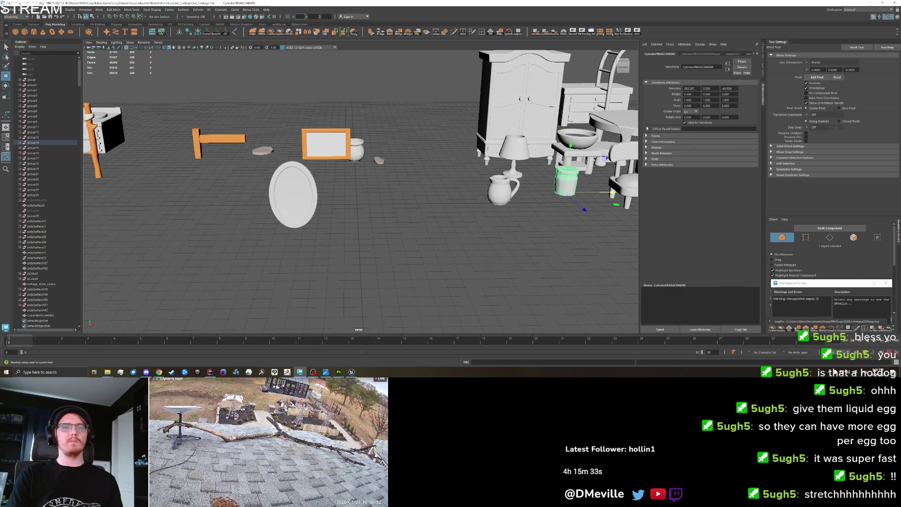
pyautogui.press('Return')
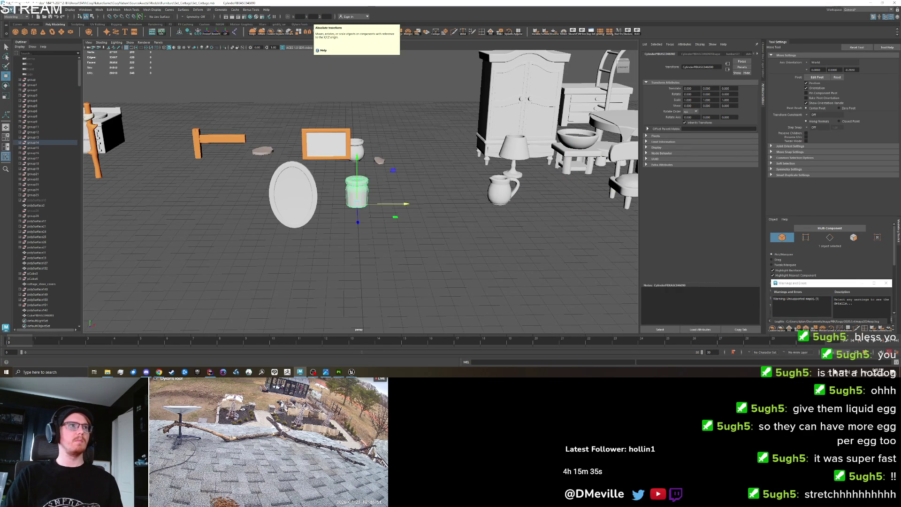
# Step: Export the selected jar over cottage_jar.fbx, confirming the replace
pyautogui.click(10, 10)
pyautogui.click(207, 34)
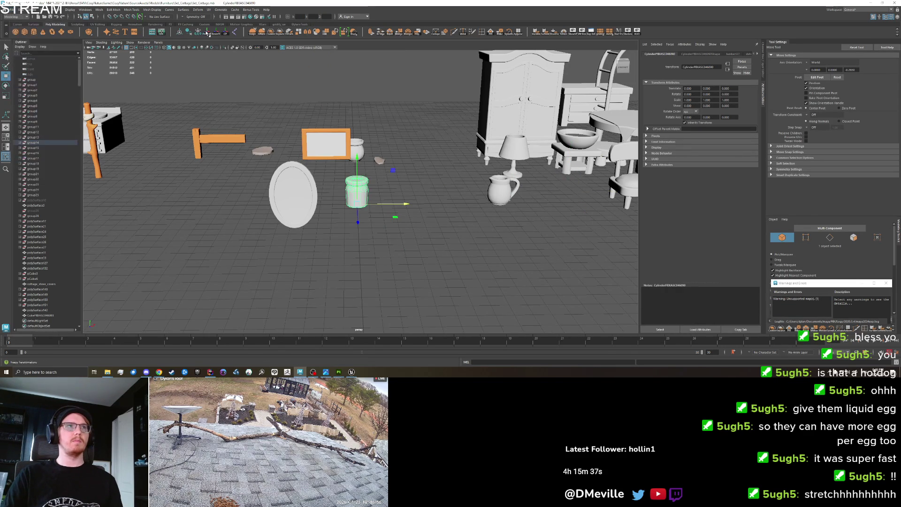
pyautogui.click(9, 9)
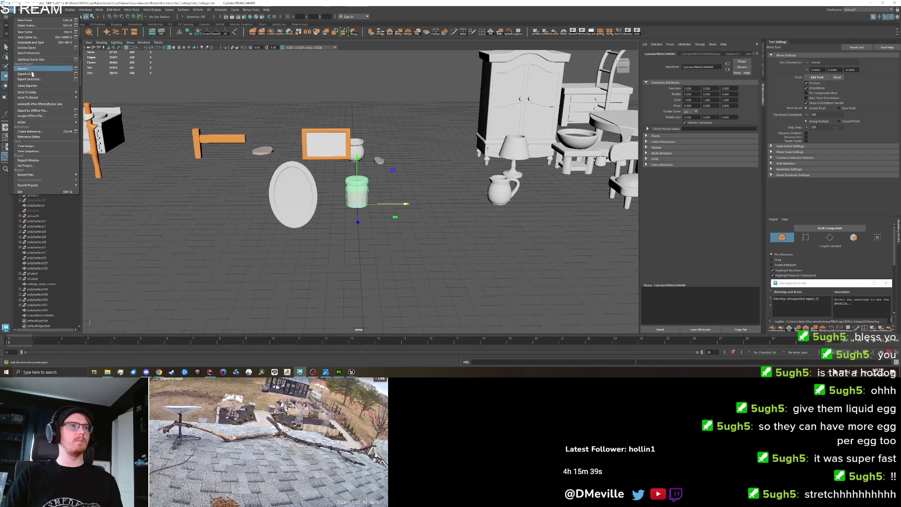
pyautogui.click(28, 77)
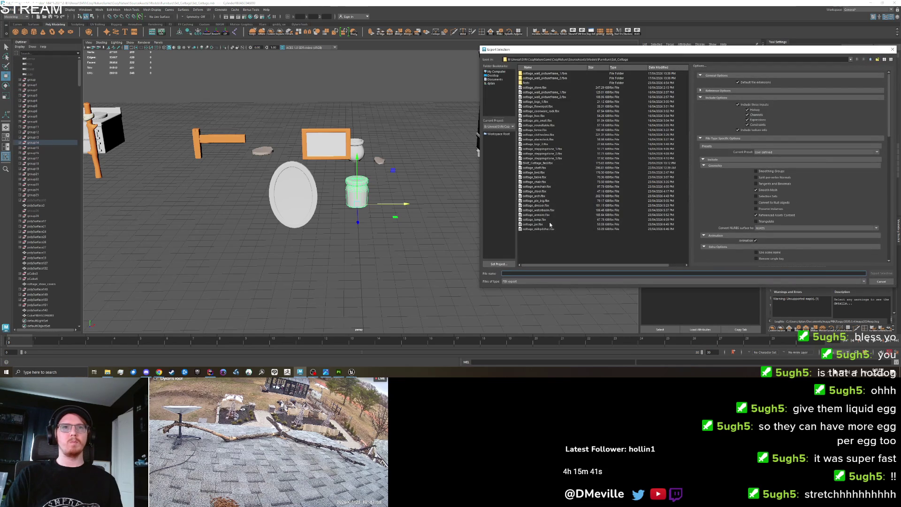
pyautogui.doubleClick(535, 224)
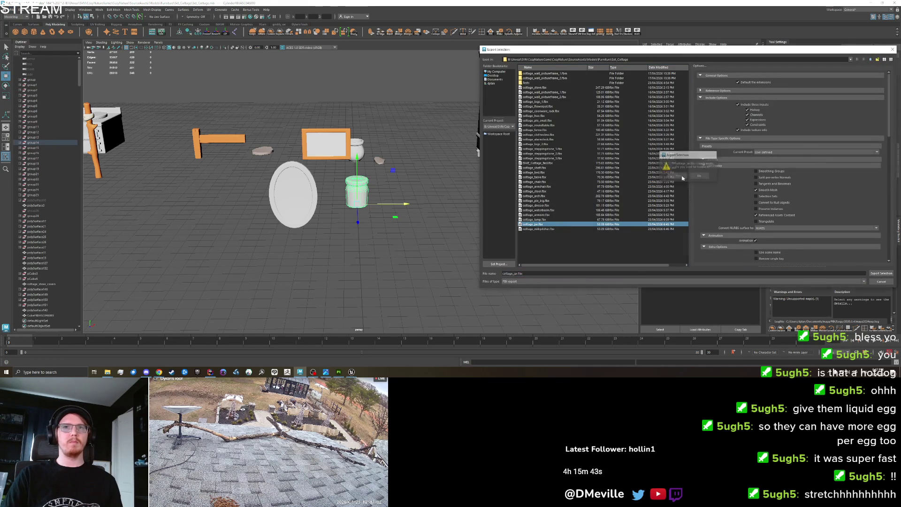
pyautogui.click(683, 178)
pyautogui.click(339, 372)
# Step: In Unreal, lower the milk pitcher onto the tabletop, save the level, and return to Maya
pyautogui.moveTo(351, 372)
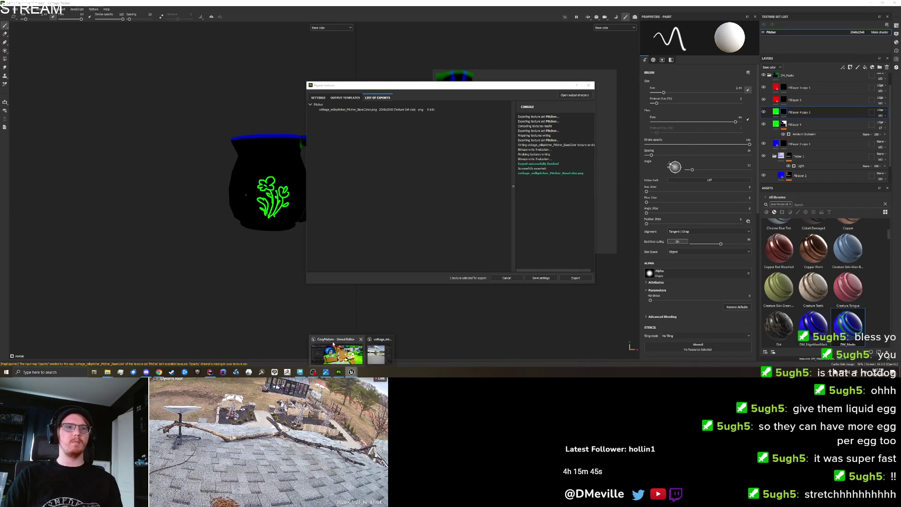
pyautogui.click(334, 348)
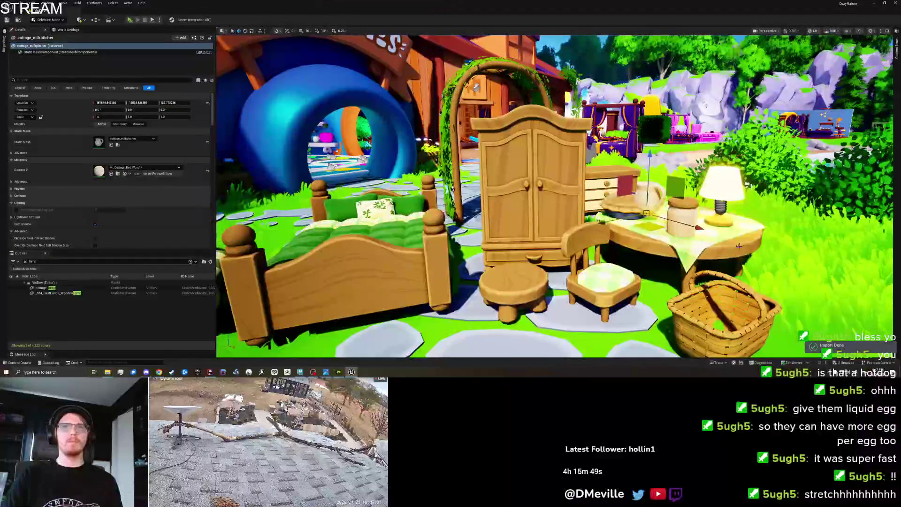
pyautogui.click(681, 218)
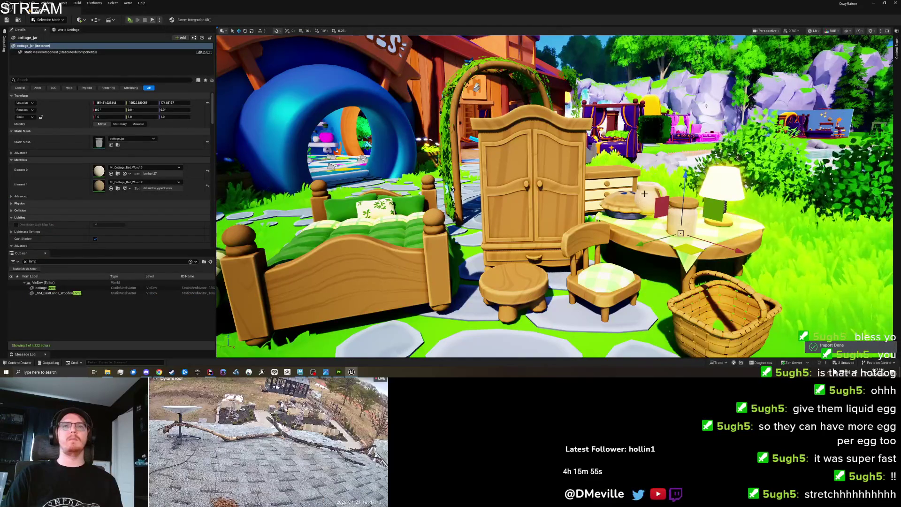
pyautogui.click(645, 194)
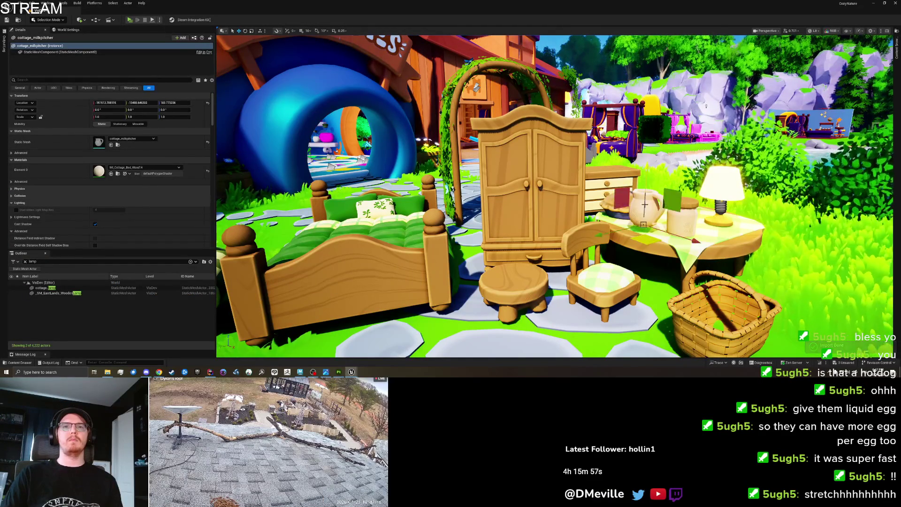
pyautogui.moveTo(644, 205); pyautogui.dragTo(647, 234)
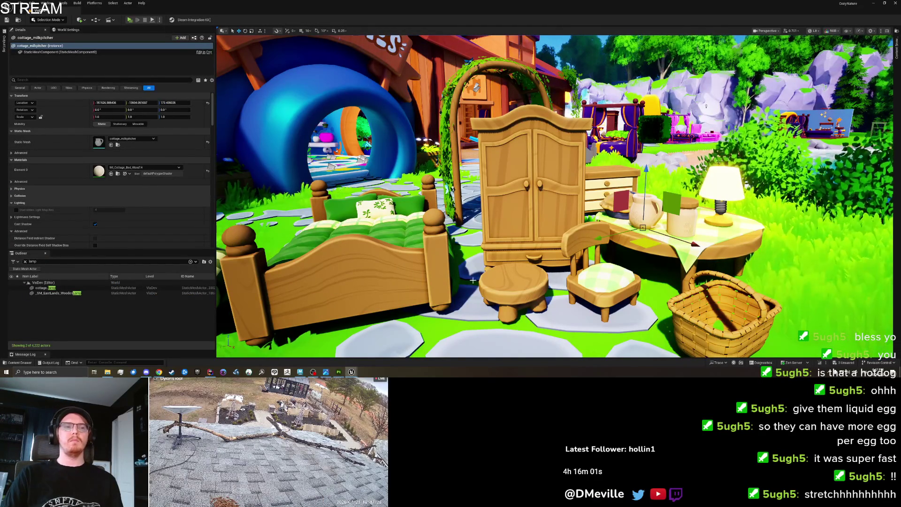
pyautogui.hotkey('ctrl', 's')
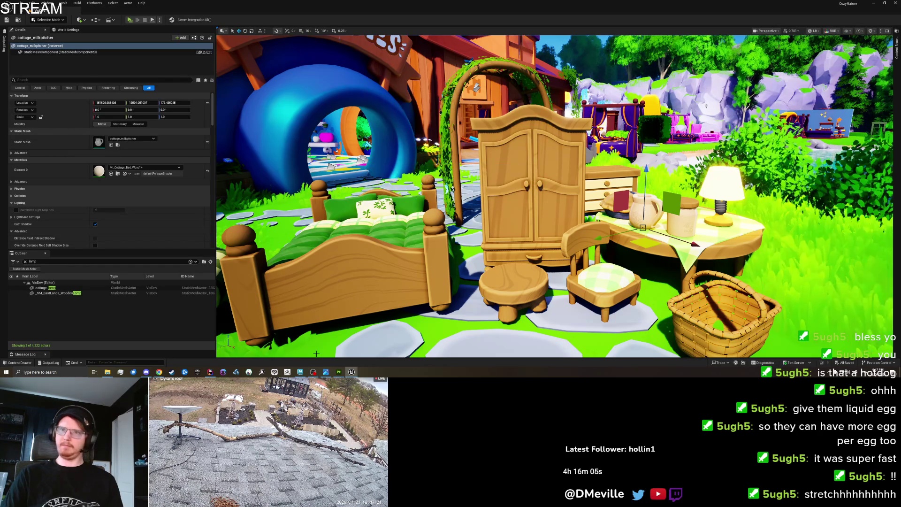
pyautogui.click(303, 371)
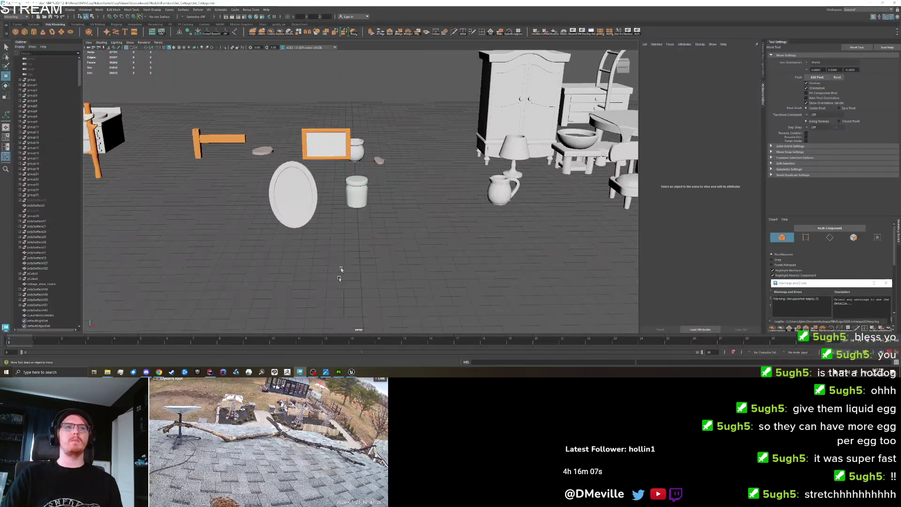
# Step: Move the jar back beside the pitcher
pyautogui.moveTo(395, 215)
pyautogui.mouseDown()
pyautogui.moveTo(571, 206)
pyautogui.moveTo(368, 252)
pyautogui.moveTo(451, 251)
pyautogui.moveTo(401, 264)
pyautogui.mouseUp()
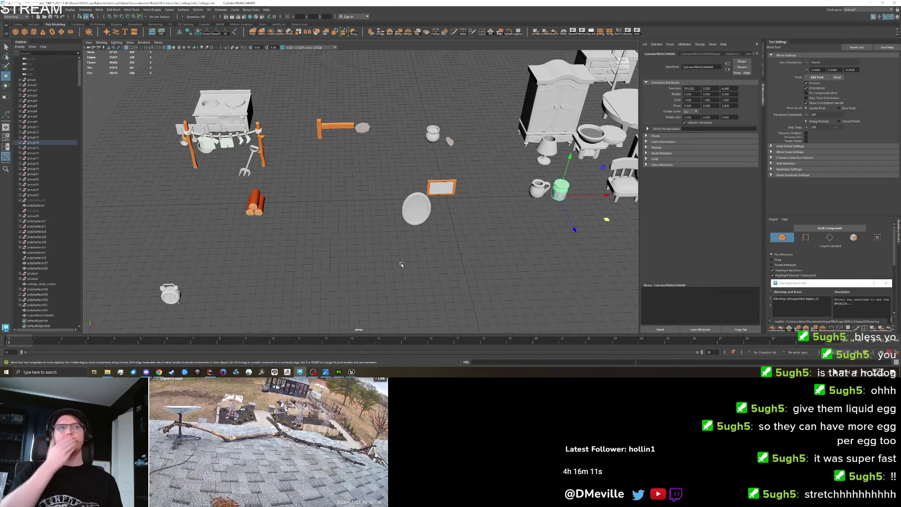
pyautogui.scroll(-4, 404, 261)
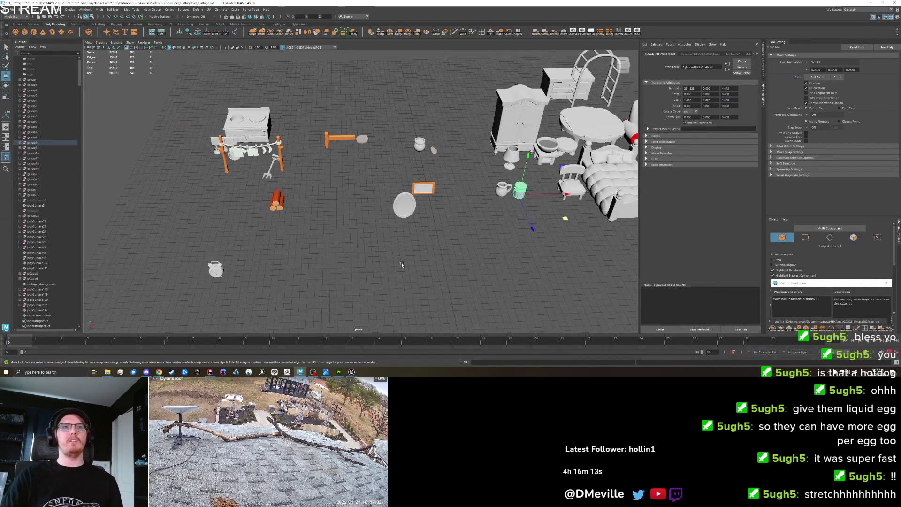
pyautogui.scroll(6, 404, 262)
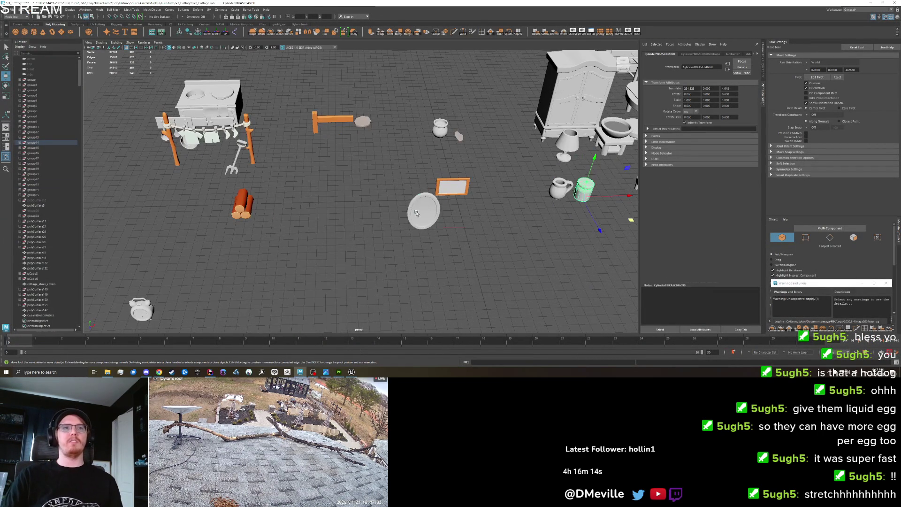
# Step: Select the orange picture frame and frame the view on it among the furniture
pyautogui.click(416, 212)
pyautogui.click(452, 187)
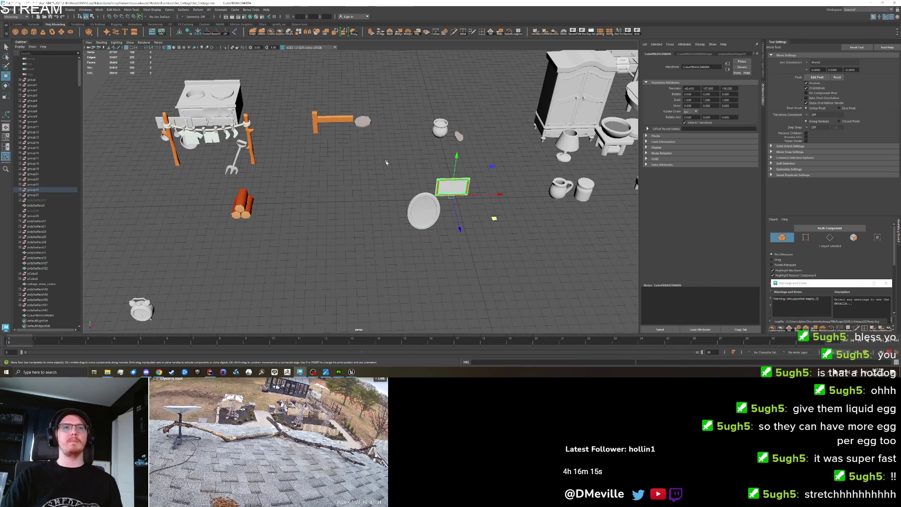
pyautogui.click(418, 216)
pyautogui.click(452, 184)
pyautogui.press('f')
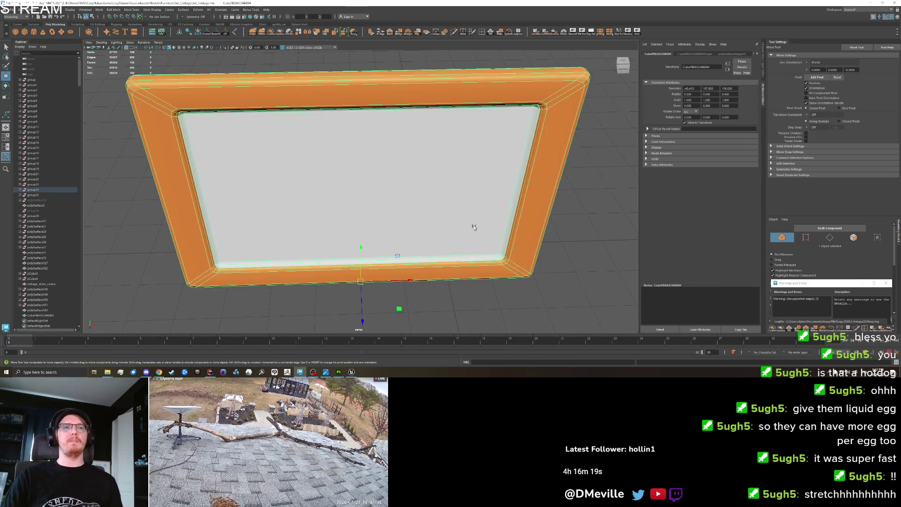
pyautogui.scroll(-5, 474, 228)
pyautogui.moveTo(474, 228); pyautogui.dragTo(424, 247)
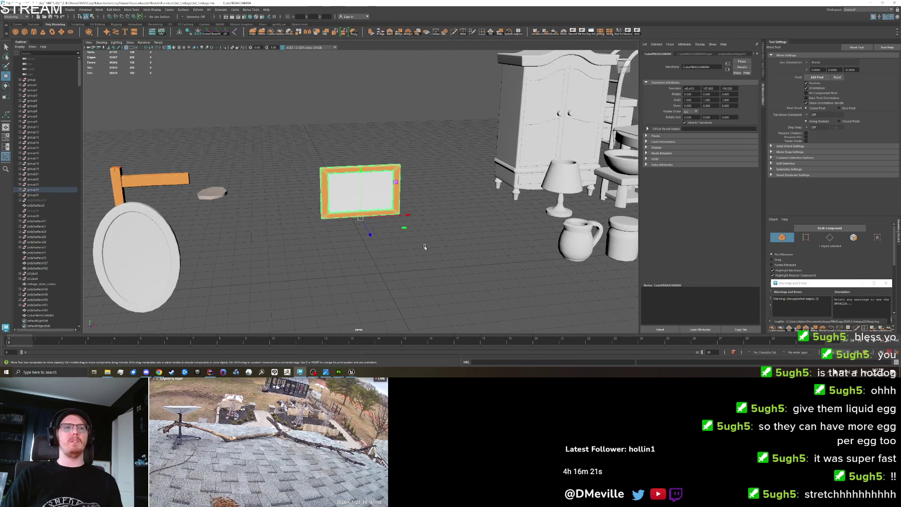
pyautogui.moveTo(392, 274)
pyautogui.mouseDown()
pyautogui.moveTo(377, 273)
pyautogui.moveTo(393, 277)
pyautogui.mouseUp()
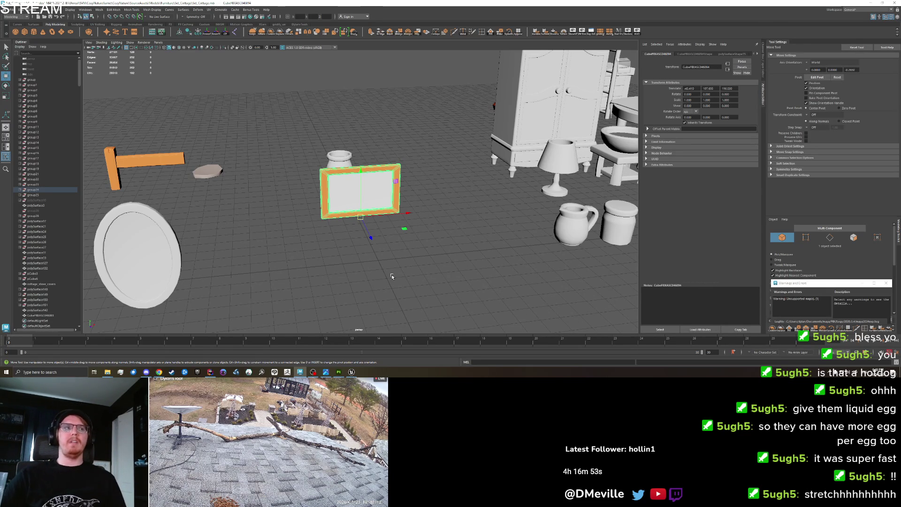
# Step: Move the oval mirror next to the picture frame, deselect, and switch to Unreal
pyautogui.scroll(-4, 343, 276)
pyautogui.click(245, 244)
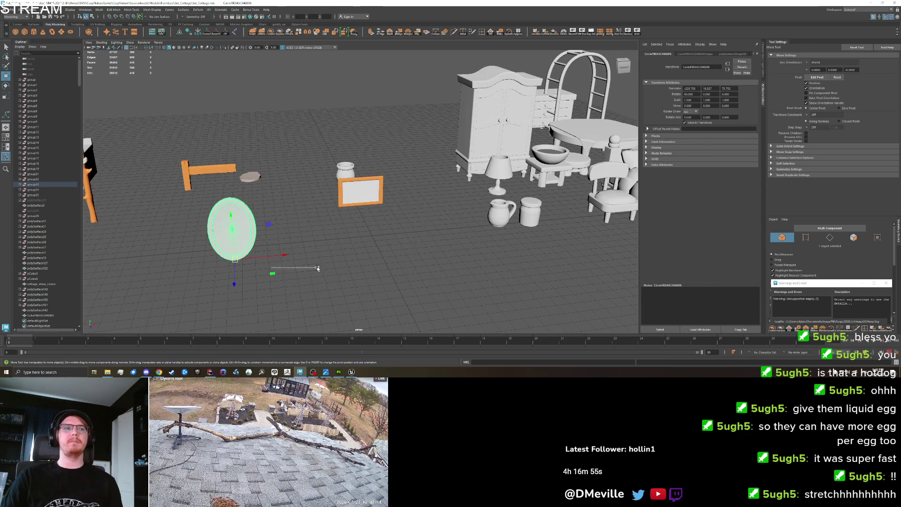
pyautogui.moveTo(272, 273); pyautogui.dragTo(449, 236)
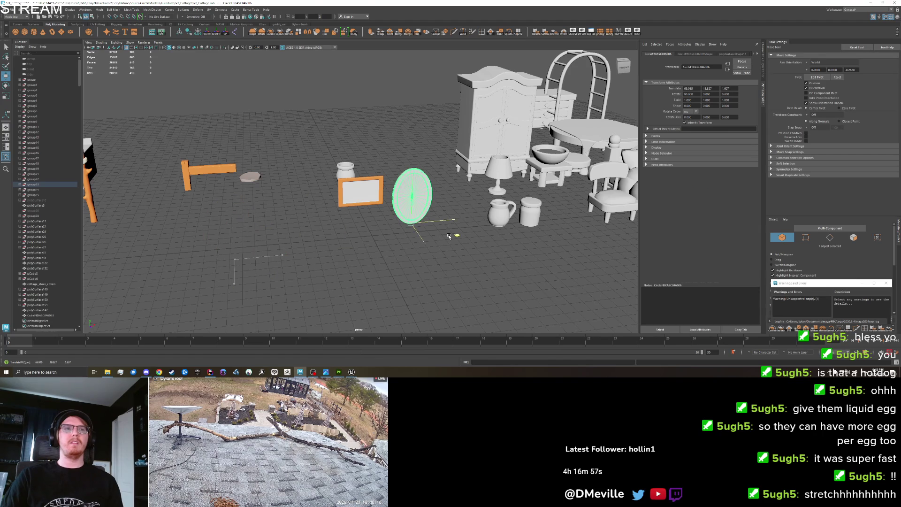
pyautogui.click(360, 191)
pyautogui.press('f')
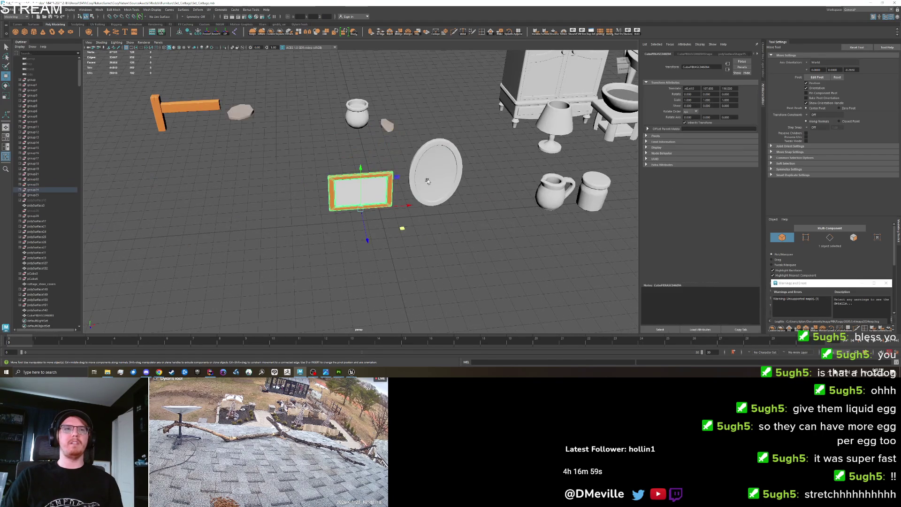
pyautogui.keyDown('shift'); pyautogui.click(412, 186); pyautogui.keyUp('shift')
pyautogui.press('f')
pyautogui.scroll(-5, 369, 194)
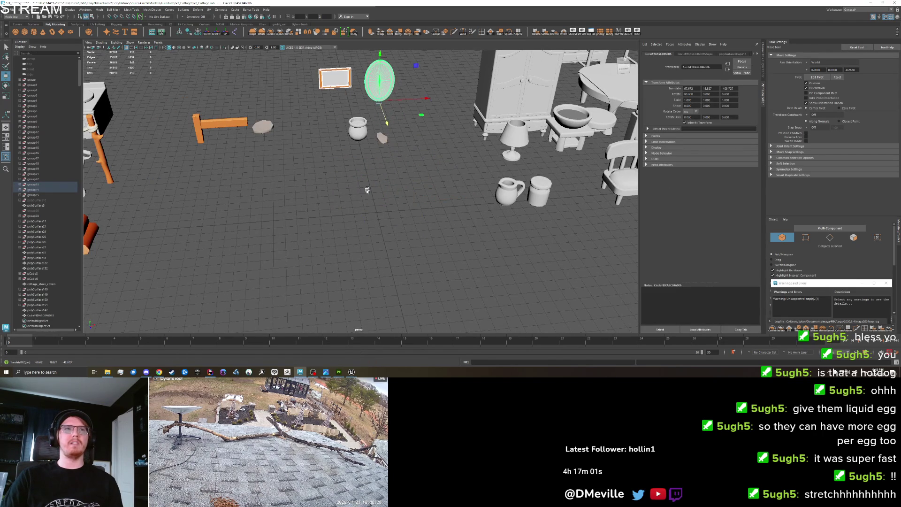
pyautogui.click(354, 196)
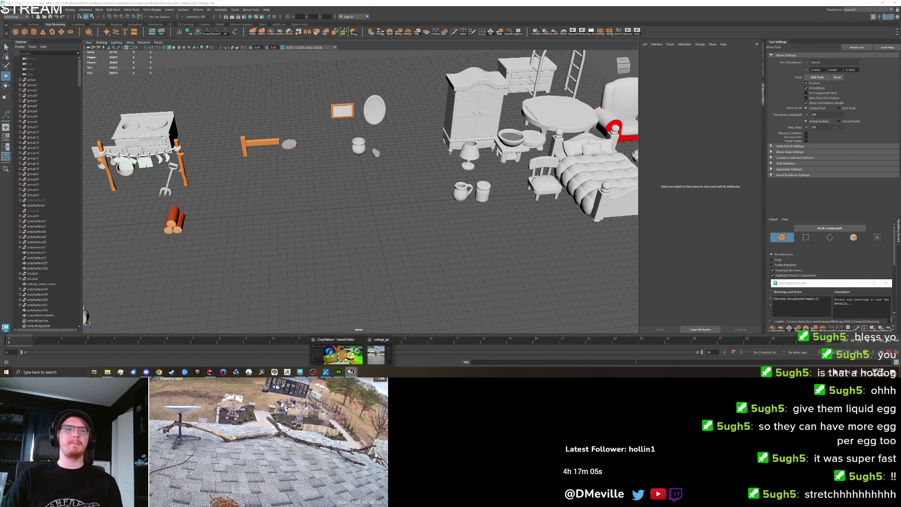
pyautogui.click(351, 372)
pyautogui.scroll(-5, 554, 196)
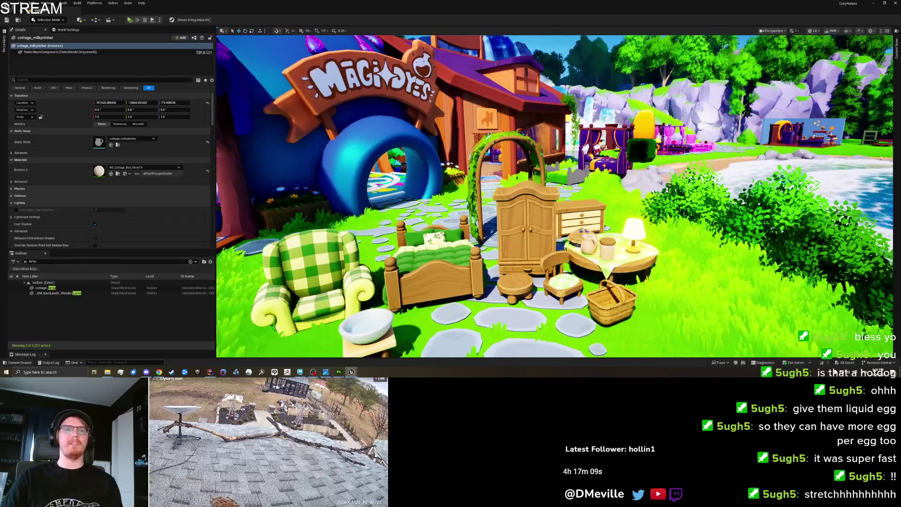
pyautogui.moveTo(375, 242)
pyautogui.mouseDown()
pyautogui.moveTo(461, 242)
pyautogui.moveTo(413, 234)
pyautogui.moveTo(484, 248)
pyautogui.mouseUp()
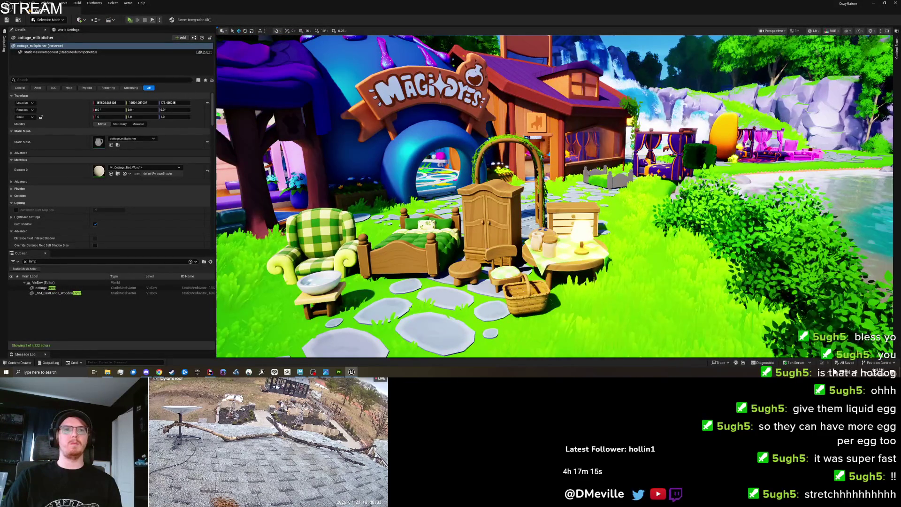
pyautogui.moveTo(484, 248)
pyautogui.mouseDown()
pyautogui.moveTo(507, 193)
pyautogui.moveTo(454, 262)
pyautogui.mouseUp()
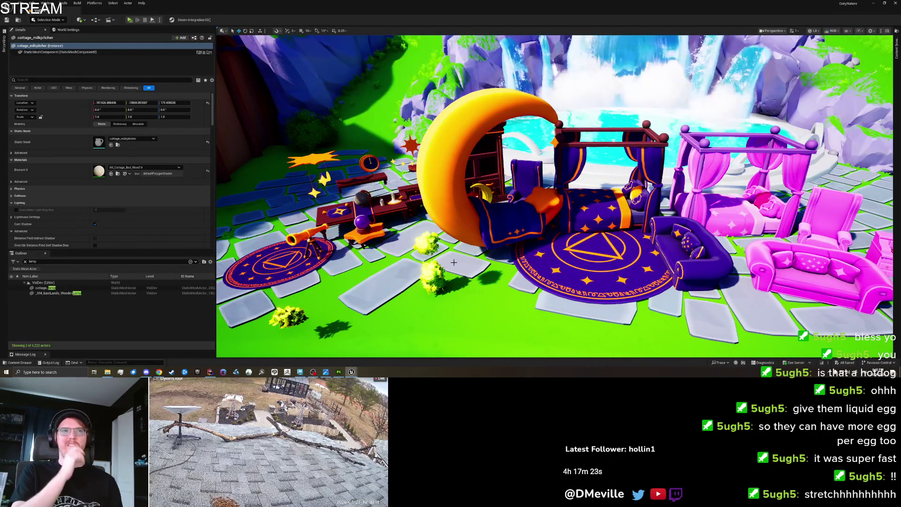
pyautogui.scroll(6, 453, 262)
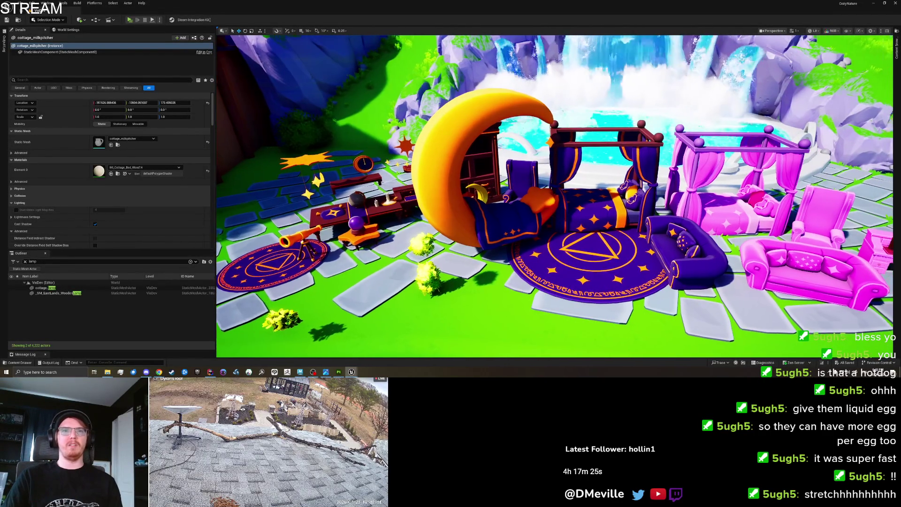
pyautogui.scroll(1, 437, 243)
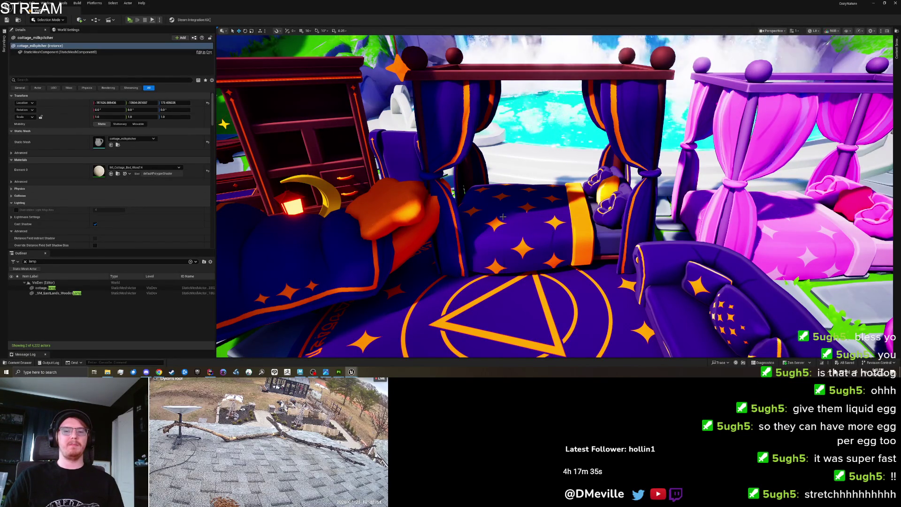
# Step: Delete the bushes polySurface2122, LeafCluster_02 and polySurface2121, then switch back to Maya
pyautogui.moveTo(491, 215); pyautogui.dragTo(491, 215)
pyautogui.click(471, 271)
pyautogui.click(599, 197)
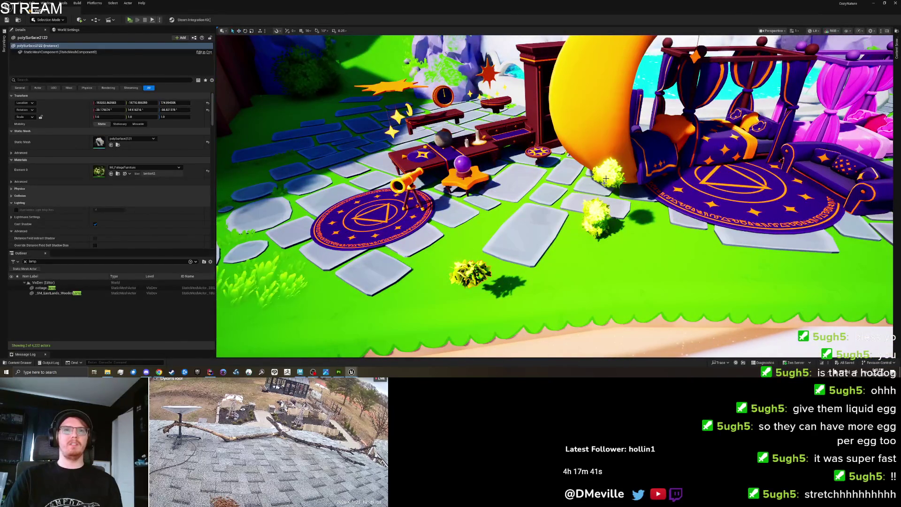
pyautogui.press('Delete')
pyautogui.click(593, 223)
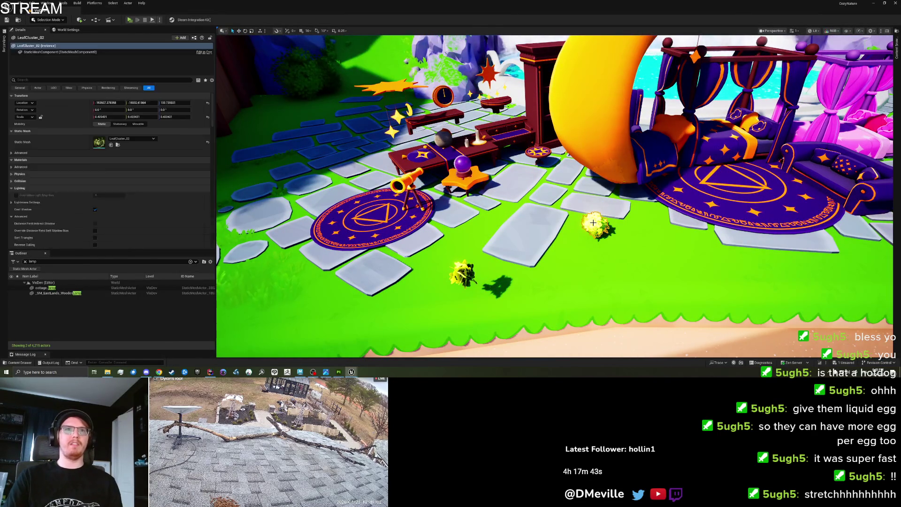
pyautogui.press('Delete')
pyautogui.click(468, 272)
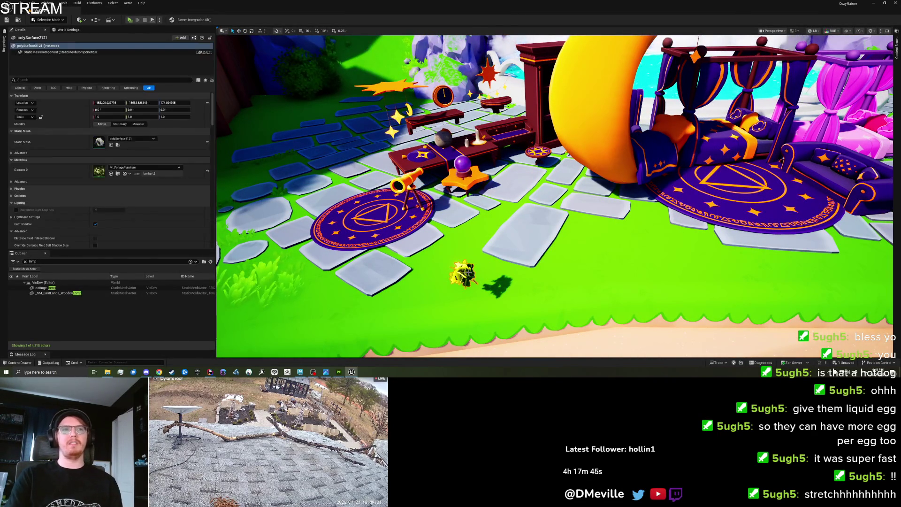
pyautogui.press('Delete')
pyautogui.moveTo(468, 272)
pyautogui.mouseDown()
pyautogui.moveTo(437, 275)
pyautogui.moveTo(414, 291)
pyautogui.moveTo(460, 257)
pyautogui.mouseUp()
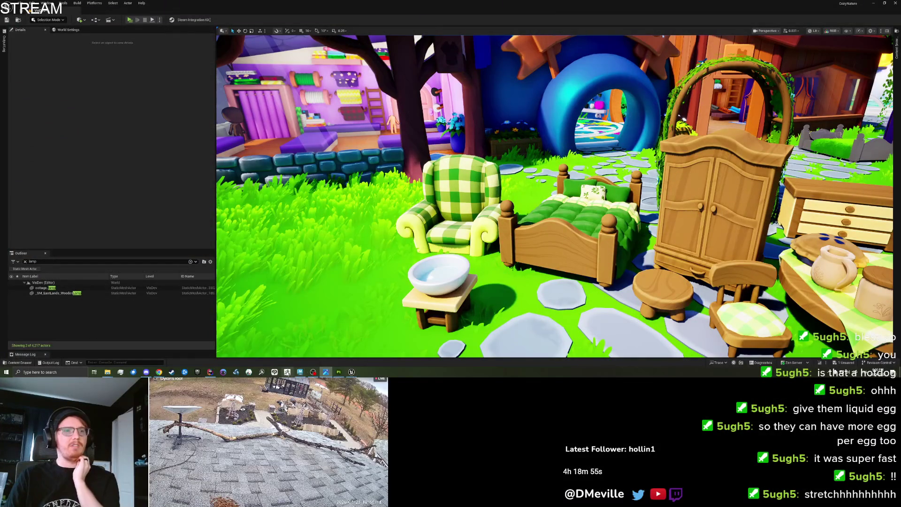
pyautogui.hotkey('alt', 'Tab')
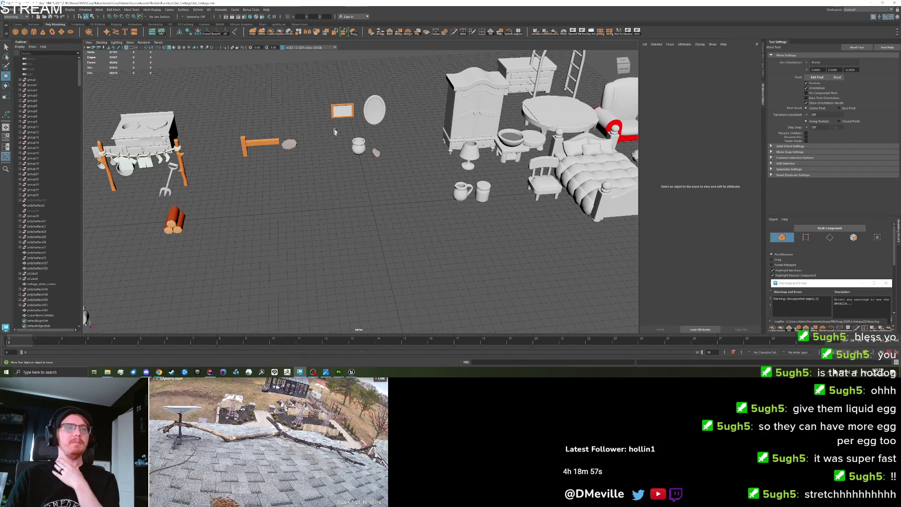
# Step: Select the orange picture frame and round mirror and tumble to a higher view of the props
pyautogui.click(342, 111)
pyautogui.press('f')
pyautogui.scroll(-3, 330, 153)
pyautogui.scroll(-5, 330, 153)
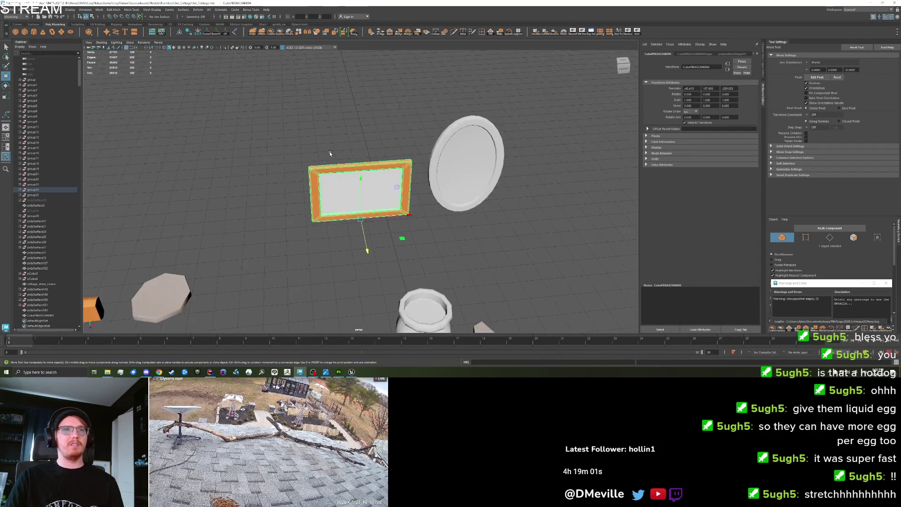
pyautogui.keyDown('shift'); pyautogui.click(412, 178); pyautogui.keyUp('shift')
pyautogui.scroll(-3, 401, 256)
pyautogui.moveTo(401, 255)
pyautogui.mouseDown()
pyautogui.moveTo(364, 213)
pyautogui.moveTo(412, 227)
pyautogui.moveTo(369, 231)
pyautogui.moveTo(247, 322)
pyautogui.moveTo(312, 303)
pyautogui.moveTo(287, 281)
pyautogui.moveTo(396, 145)
pyautogui.moveTo(368, 112)
pyautogui.mouseUp()
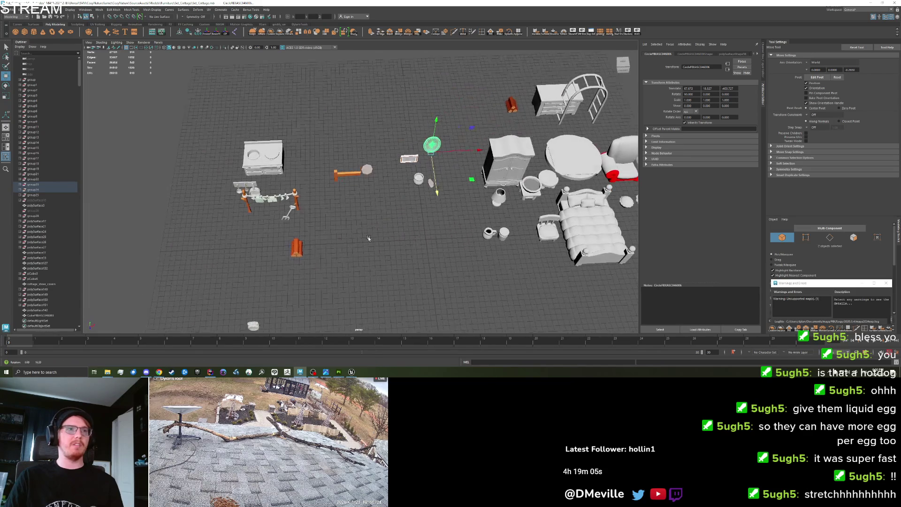
# Step: Move the small pot, picture frame and oval mirror to the back of the layout
pyautogui.click(246, 322)
pyautogui.click(404, 180)
pyautogui.scroll(3, 403, 180)
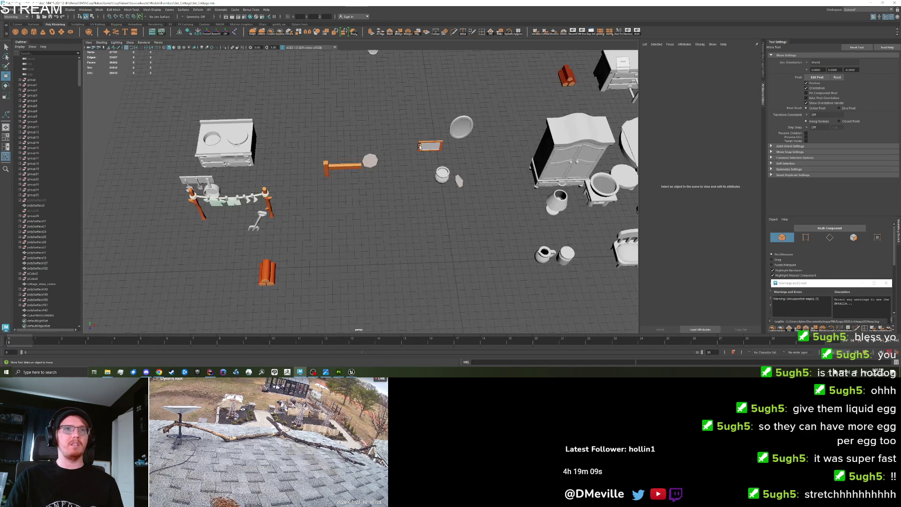
pyautogui.click(420, 147)
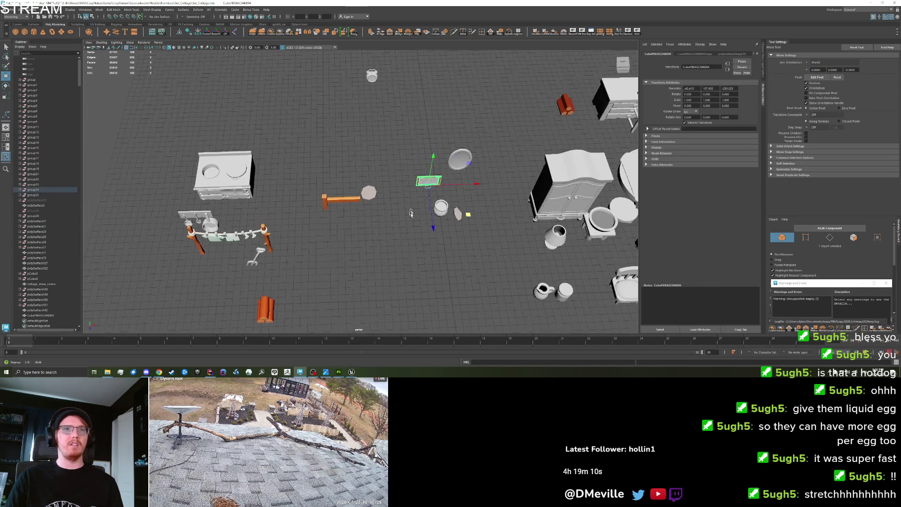
pyautogui.keyDown('shift'); pyautogui.click(464, 171); pyautogui.keyUp('shift')
pyautogui.moveTo(463, 219); pyautogui.dragTo(425, 76)
pyautogui.click(424, 76)
# Step: Nudge the oval mirror slightly forward and push the small pot back
pyautogui.click(425, 77)
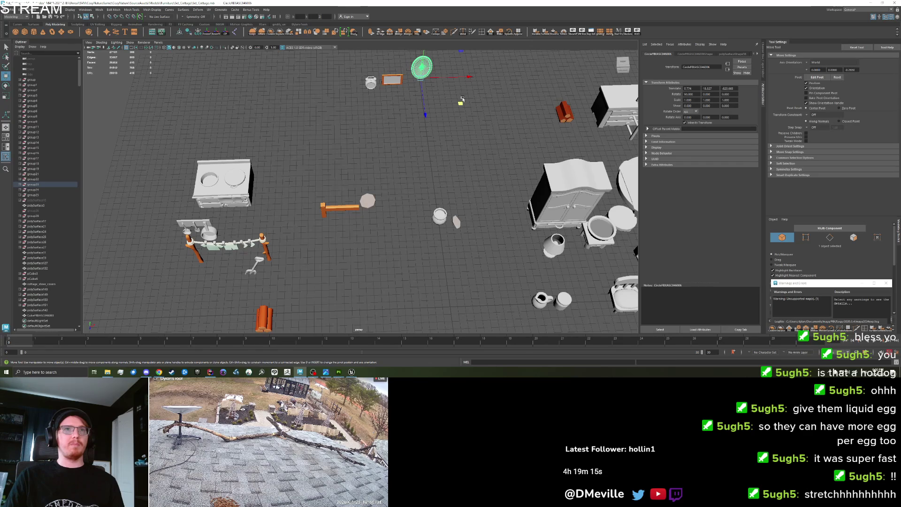
pyautogui.moveTo(423, 61); pyautogui.dragTo(421, 77)
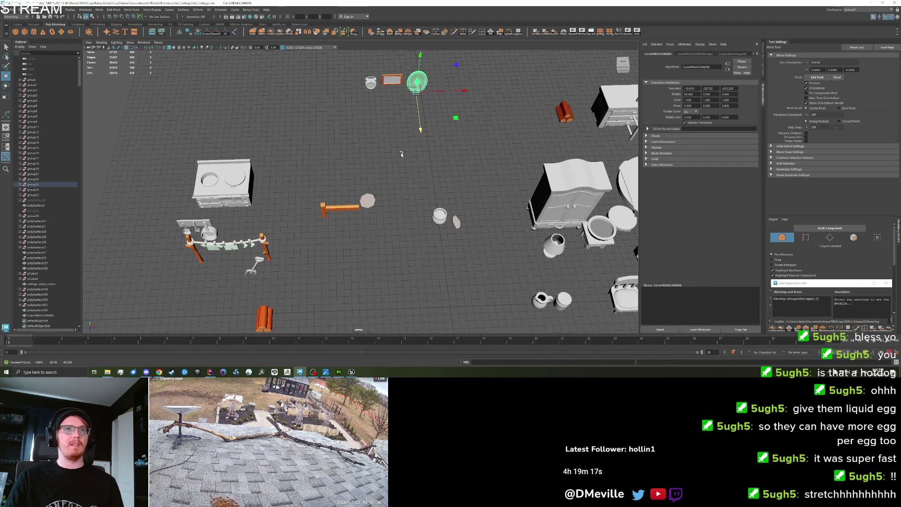
pyautogui.click(393, 174)
pyautogui.moveTo(394, 174)
pyautogui.mouseDown()
pyautogui.moveTo(442, 221)
pyautogui.moveTo(432, 183)
pyautogui.mouseUp()
pyautogui.click(442, 221)
pyautogui.click(432, 182)
# Step: Move the small prop beside the bench
pyautogui.moveTo(304, 236)
pyautogui.mouseDown()
pyautogui.moveTo(218, 240)
pyautogui.moveTo(230, 280)
pyautogui.moveTo(392, 251)
pyautogui.mouseUp()
pyautogui.scroll(3, 348, 226)
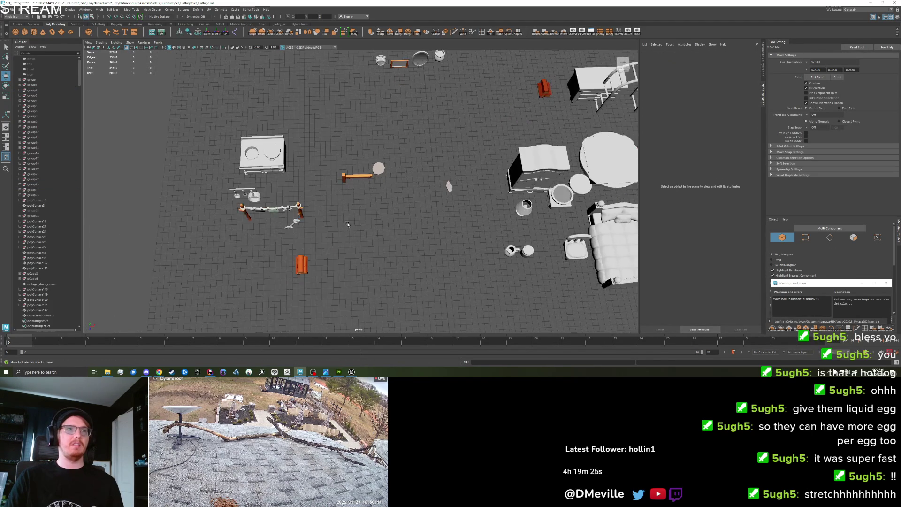
pyautogui.moveTo(347, 223)
pyautogui.mouseDown()
pyautogui.moveTo(282, 217)
pyautogui.moveTo(414, 242)
pyautogui.moveTo(419, 263)
pyautogui.mouseUp()
pyautogui.click(274, 218)
pyautogui.click(344, 167)
pyautogui.press('q')
pyautogui.click(356, 178)
pyautogui.click(485, 200)
pyautogui.press('w')
pyautogui.moveTo(485, 200); pyautogui.dragTo(407, 179)
# Step: Move the bench and stones to the back and save Set_Cottage.mb
pyautogui.moveTo(339, 202)
pyautogui.mouseDown()
pyautogui.moveTo(448, 164)
pyautogui.moveTo(349, 101)
pyautogui.moveTo(347, 84)
pyautogui.mouseUp()
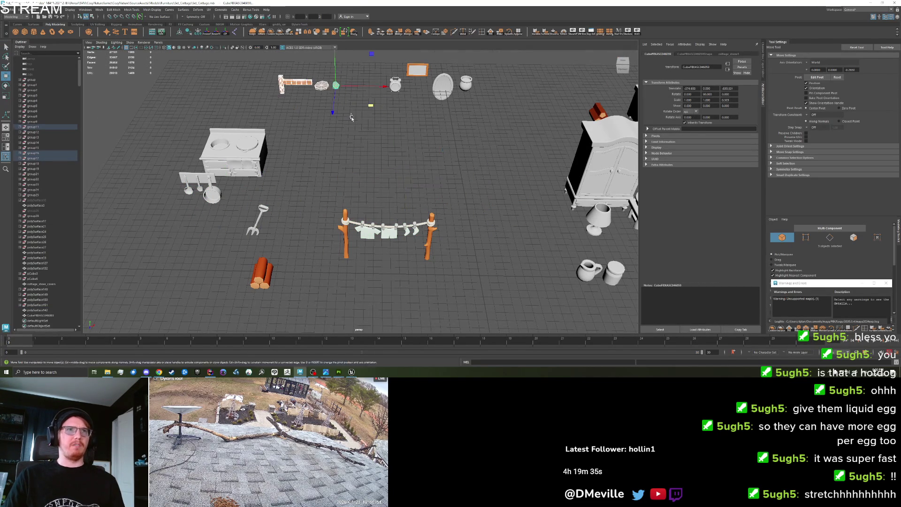
pyautogui.click(372, 186)
pyautogui.hotkey('ctrl', 's')
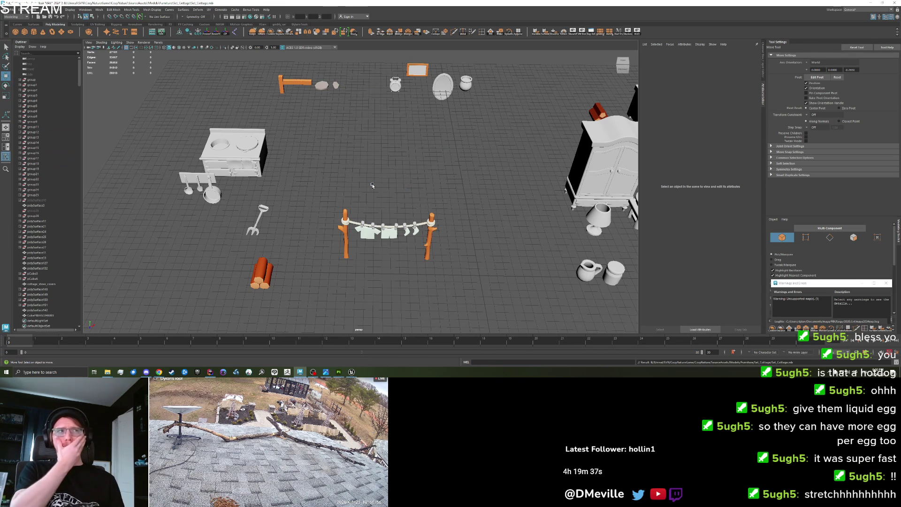
pyautogui.click(195, 183)
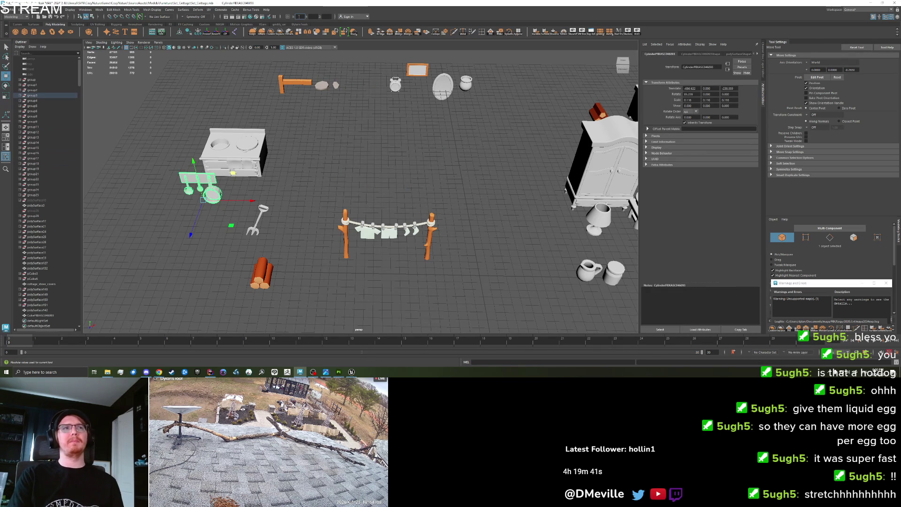
# Step: Centre the utensil rack at the origin, lower it onto the grid, freeze transforms, and open its UVs
pyautogui.press('Return')
pyautogui.click(451, 273)
pyautogui.click(481, 259)
pyautogui.press('f')
pyautogui.scroll(-5, 358, 217)
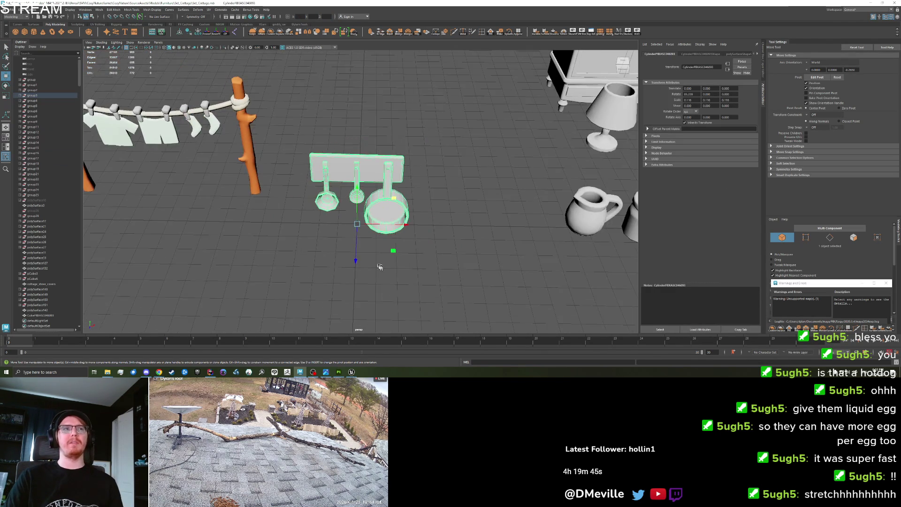
pyautogui.scroll(2, 285, 255)
pyautogui.scroll(-4, 289, 256)
pyautogui.scroll(4, 305, 263)
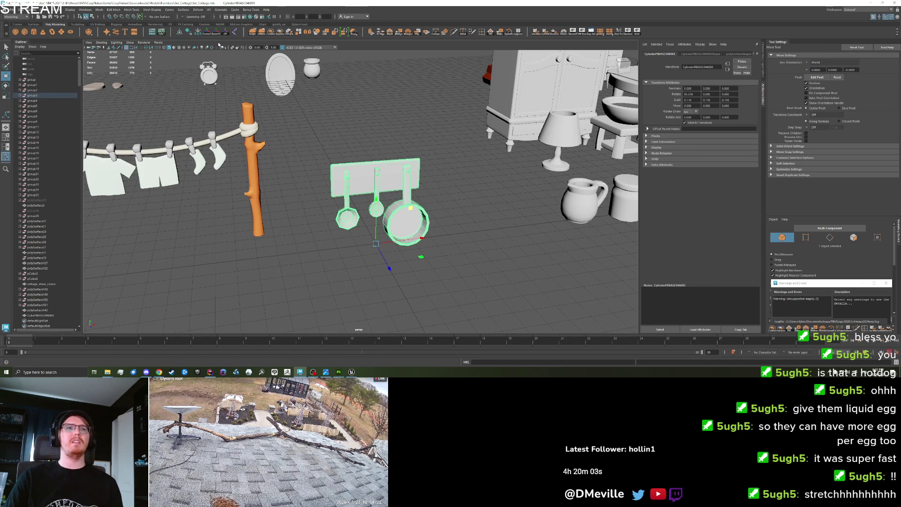
pyautogui.moveTo(378, 207)
pyautogui.mouseDown()
pyautogui.moveTo(381, 227)
pyautogui.moveTo(342, 216)
pyautogui.mouseUp()
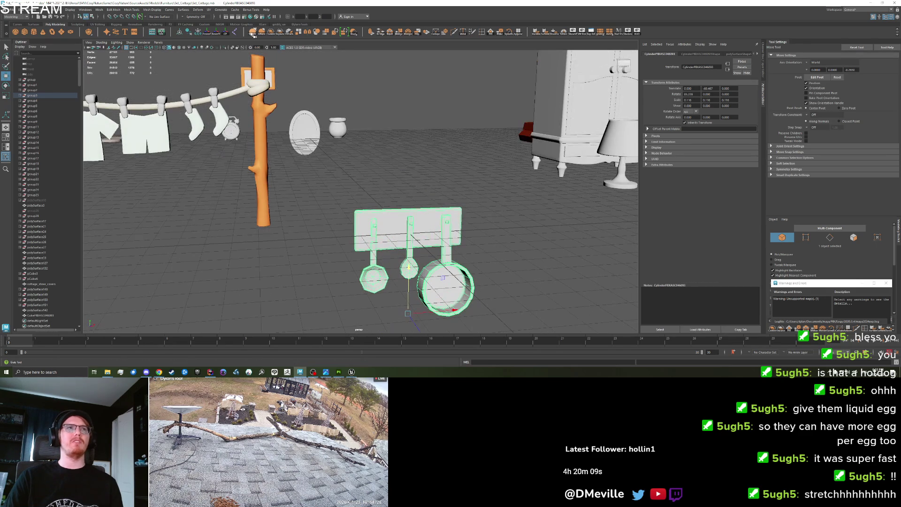
pyautogui.click(209, 32)
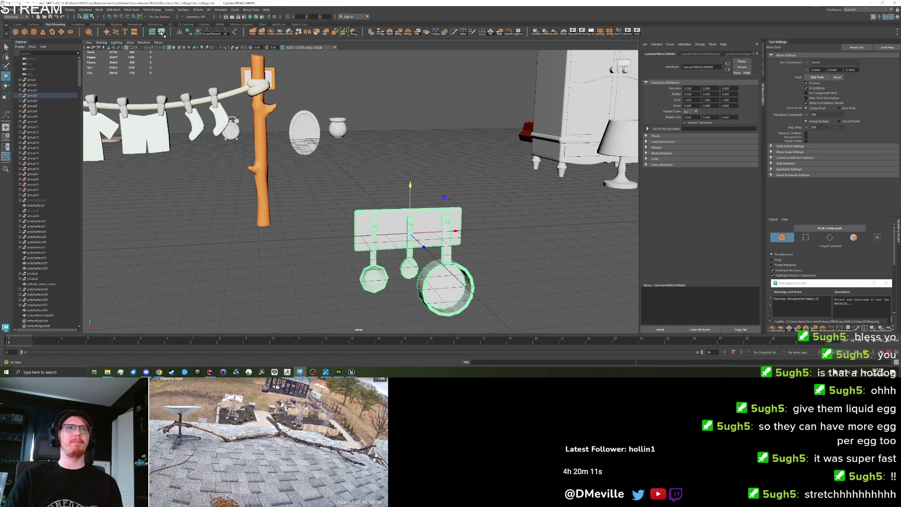
pyautogui.click(162, 32)
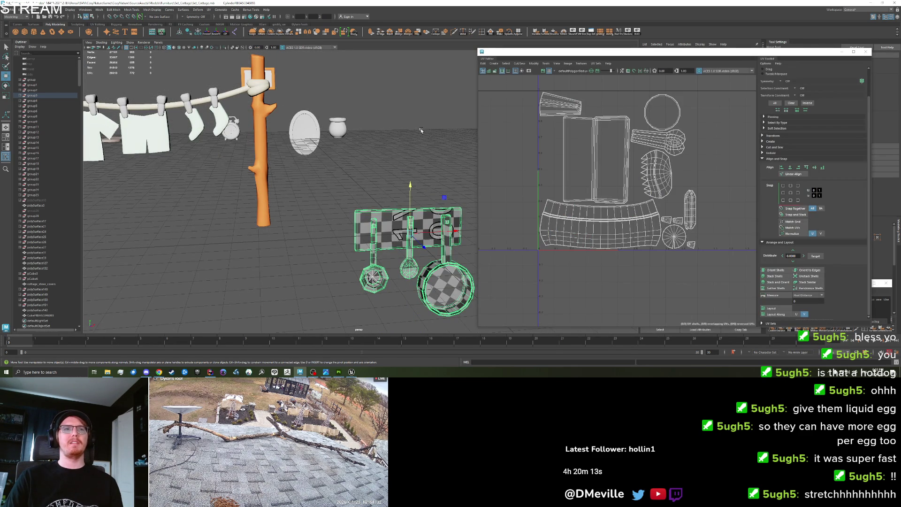
# Step: Re-centre the view on the cookware rack and reselect its mesh
pyautogui.keyDown('alt'); pyautogui.moveTo(435, 270); pyautogui.dragTo(347, 234); pyautogui.keyUp('alt')
pyautogui.rightClick(348, 234)
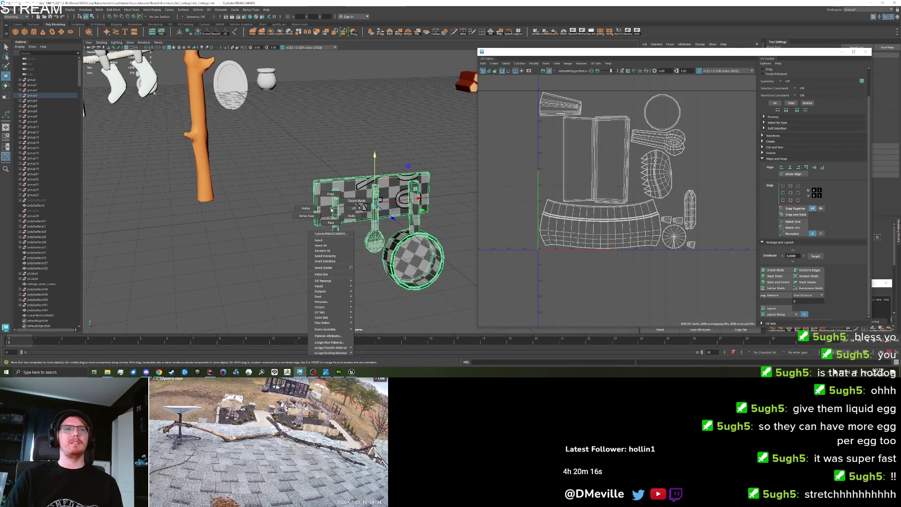
pyautogui.click(10, 9)
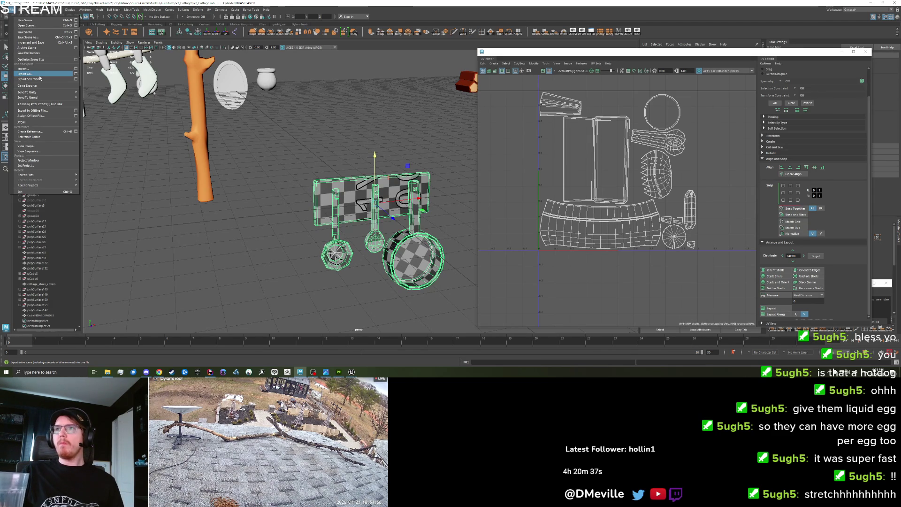
pyautogui.click(332, 219)
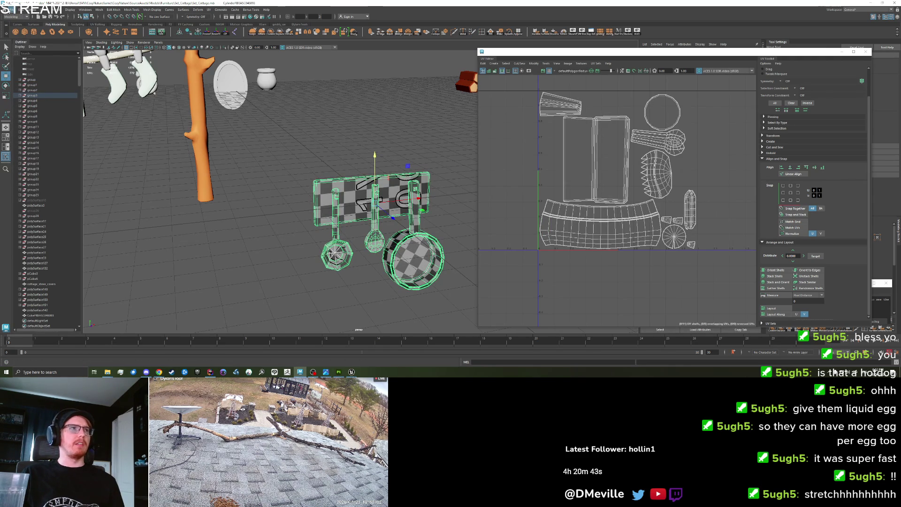
pyautogui.click(7, 10)
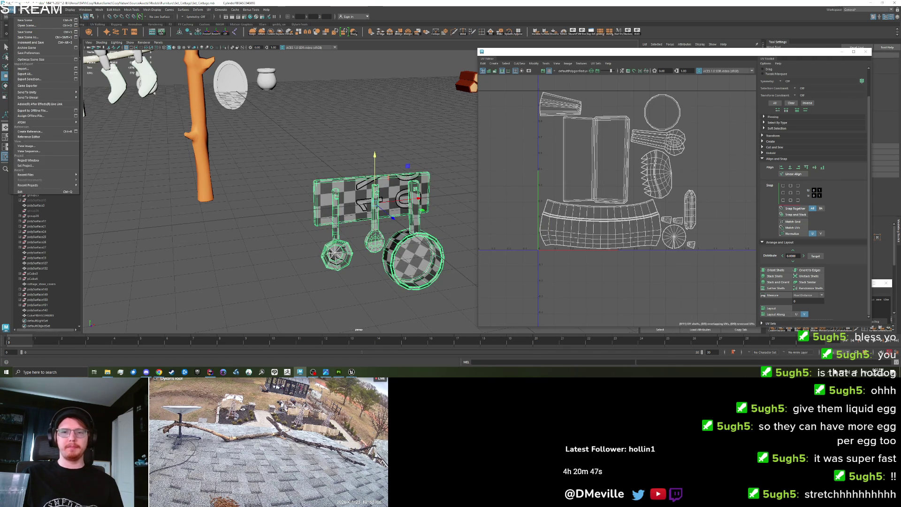
pyautogui.press('Escape')
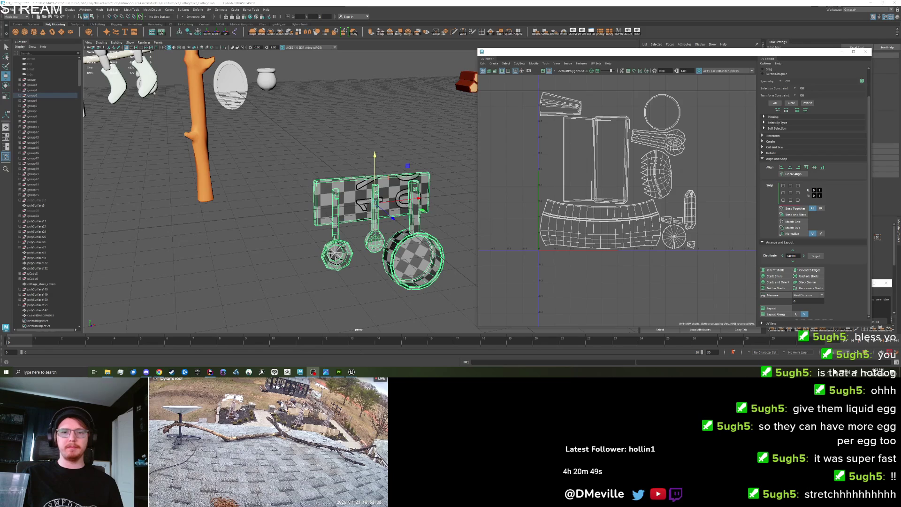
pyautogui.click(299, 250)
pyautogui.hotkey('ctrl', 'z')
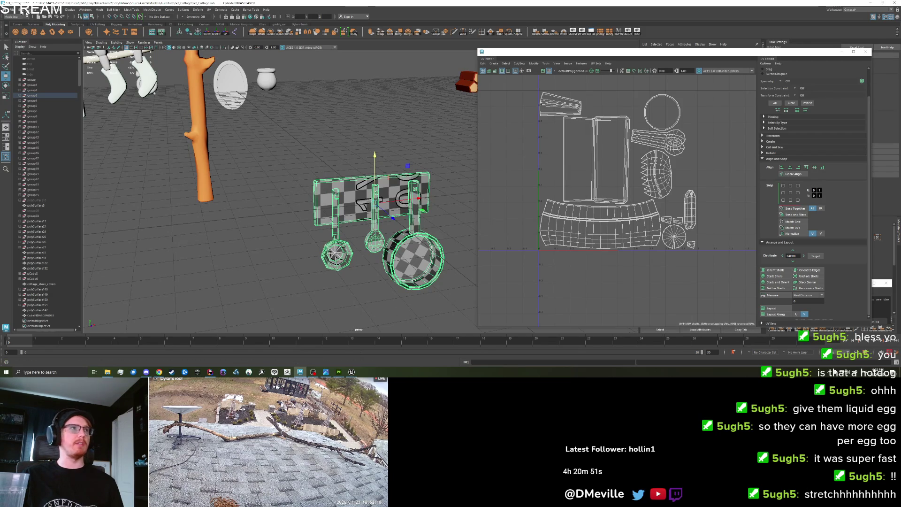
# Step: Export the selected rack over cottage_cookware_rack.fbx, confirm replacing it, and close Warnings and Errors
pyautogui.click(8, 9)
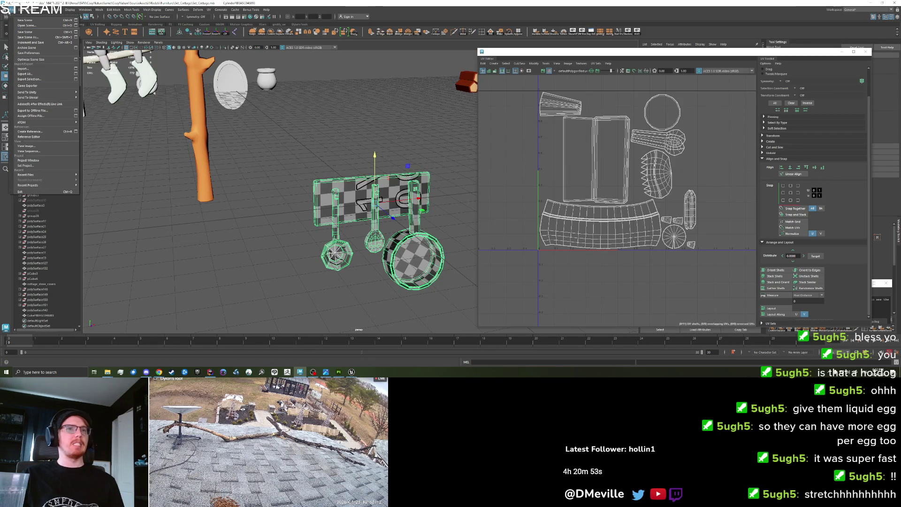
pyautogui.click(35, 74)
pyautogui.press('Escape')
pyautogui.click(13, 11)
pyautogui.click(29, 79)
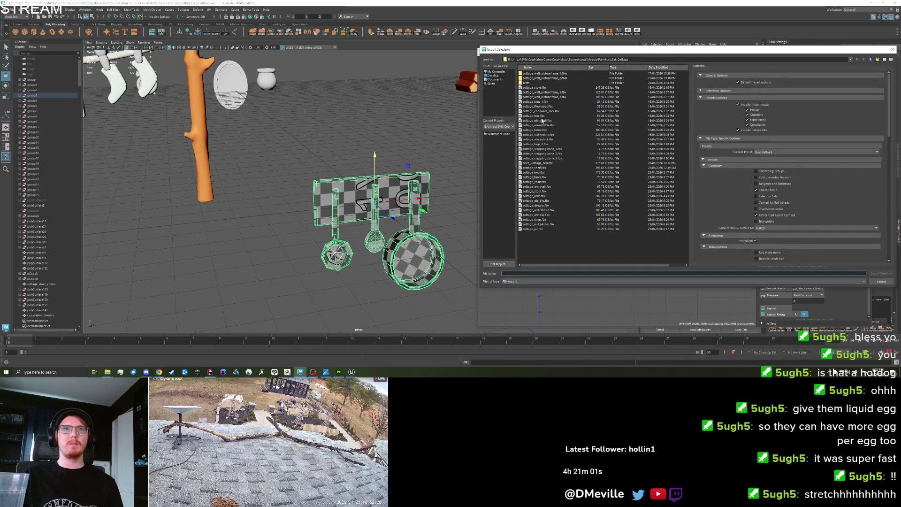
pyautogui.doubleClick(545, 112)
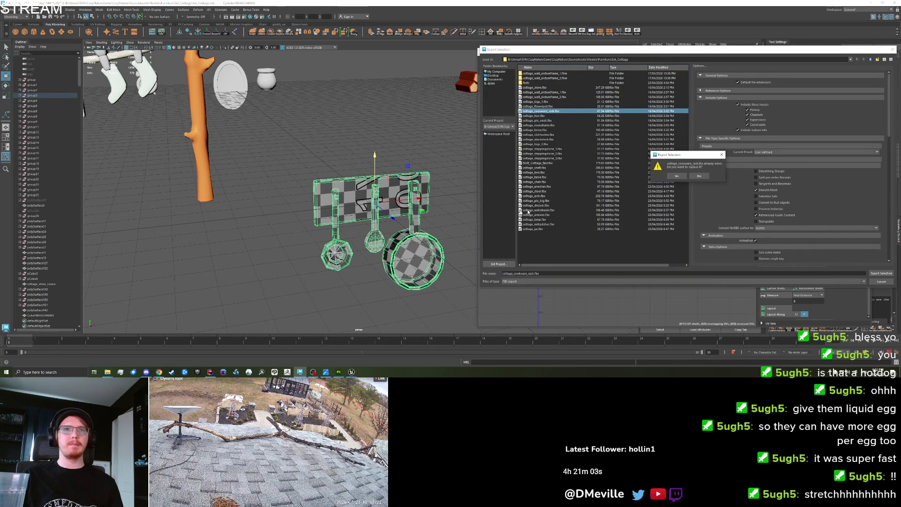
pyautogui.click(678, 177)
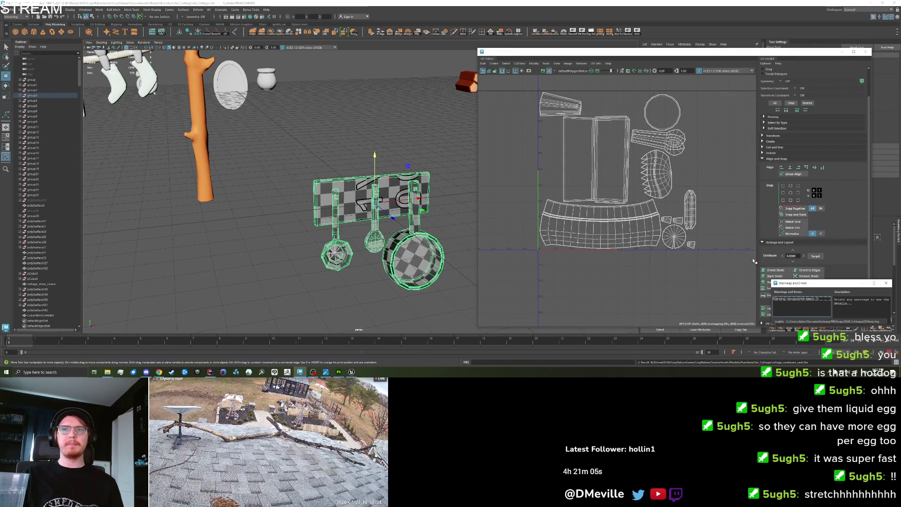
pyautogui.click(886, 284)
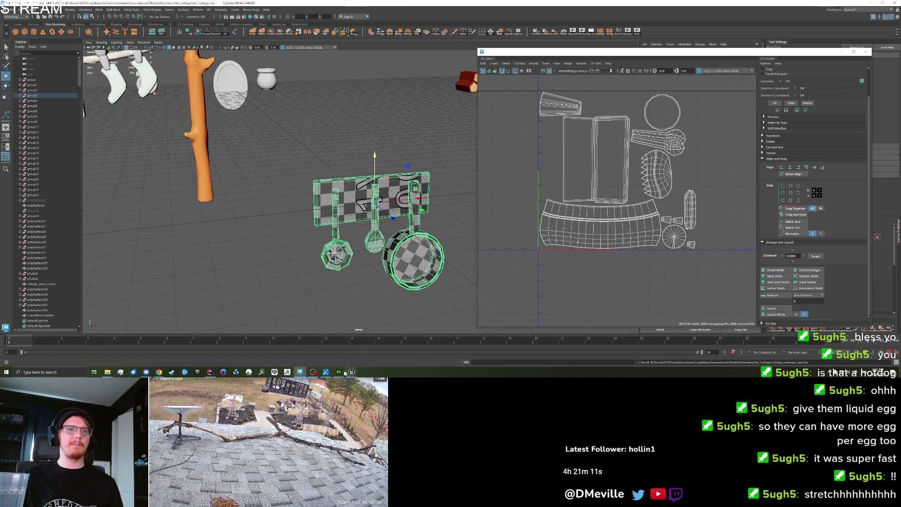
pyautogui.click(339, 372)
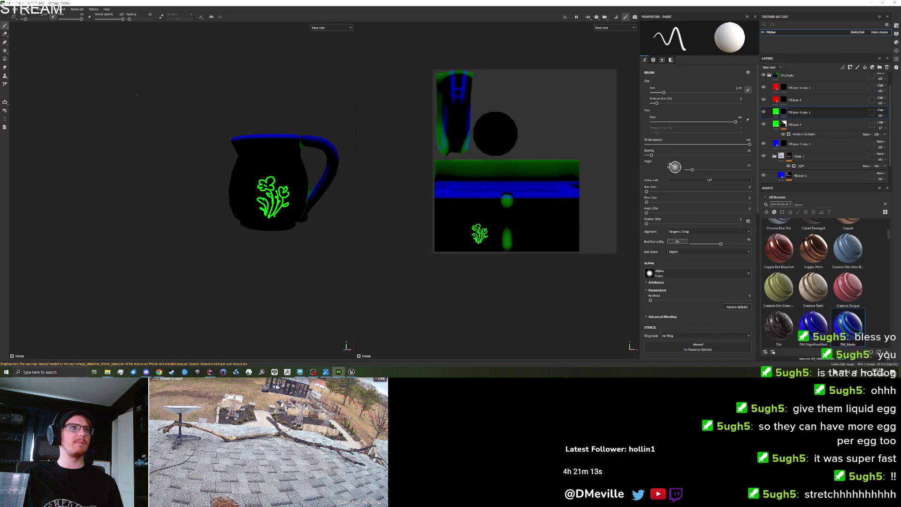
# Step: Start a new Painter project from cottage_cookware_rack.fbx, discarding the previous mug project's changes
pyautogui.click(8, 10)
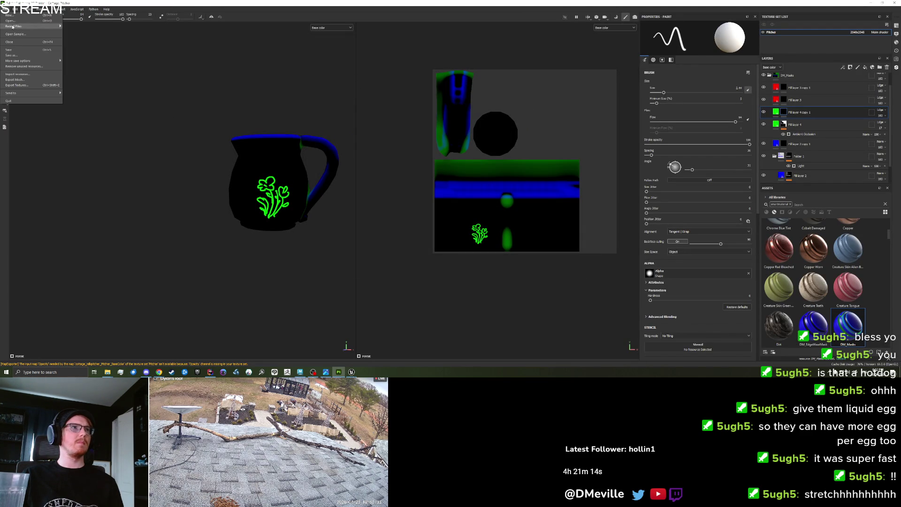
pyautogui.click(23, 55)
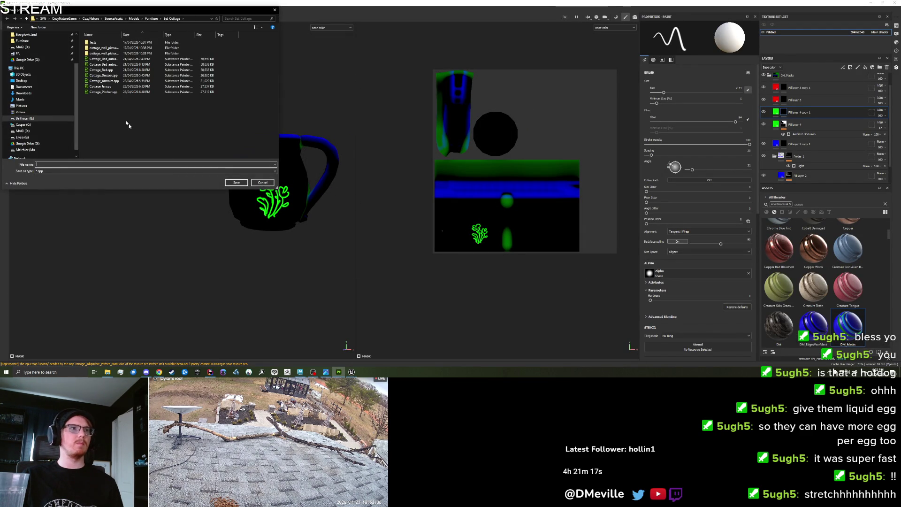
pyautogui.click(237, 182)
pyautogui.click(9, 10)
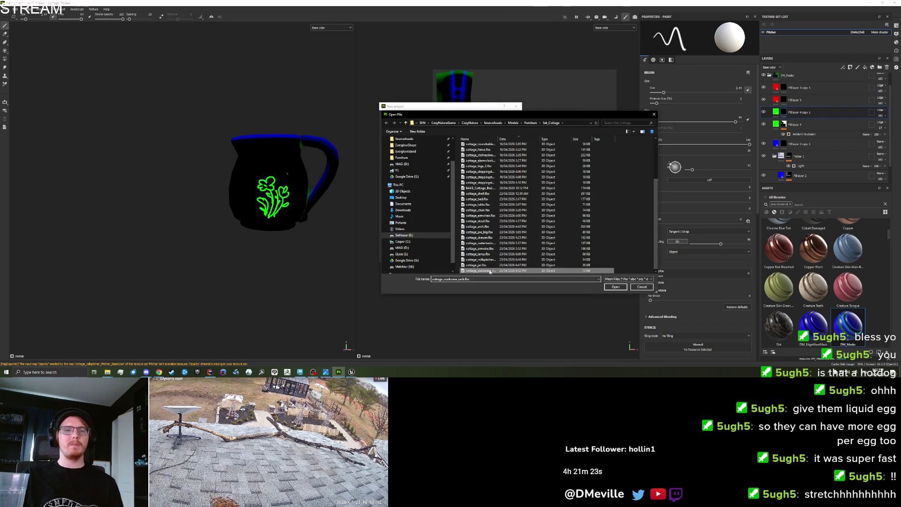
pyautogui.press('Escape')
pyautogui.click(487, 258)
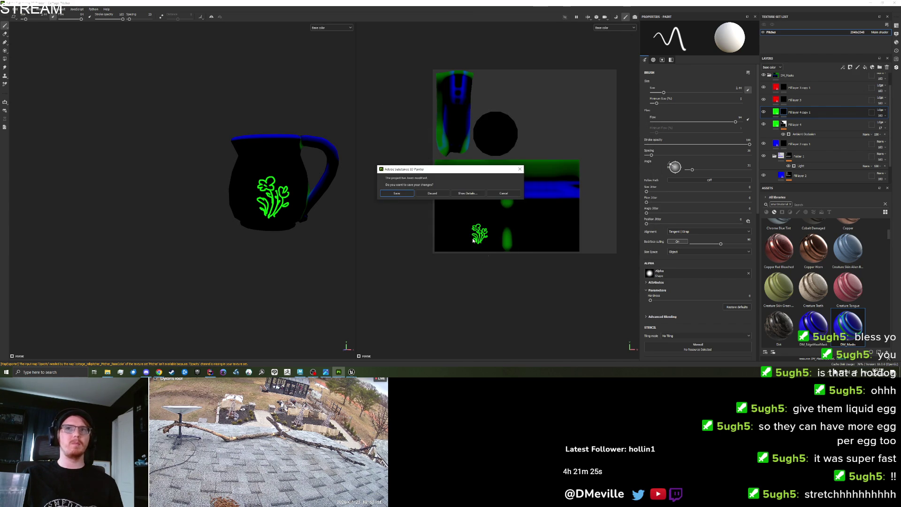
pyautogui.click(436, 195)
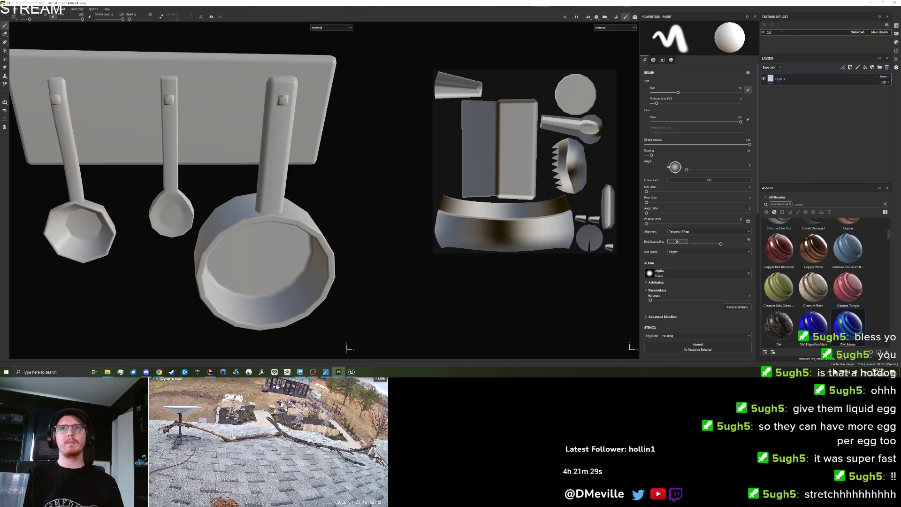
# Step: Apply the DM_Masks smart material to the Cookware Rack texture set
pyautogui.click(781, 33)
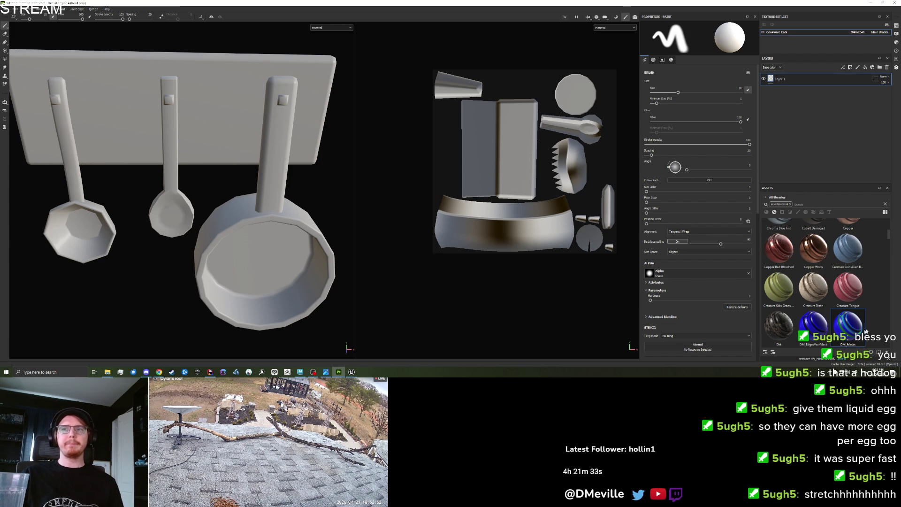
pyautogui.moveTo(797, 88); pyautogui.dragTo(793, 80)
pyautogui.moveTo(524, 107); pyautogui.dragTo(525, 107)
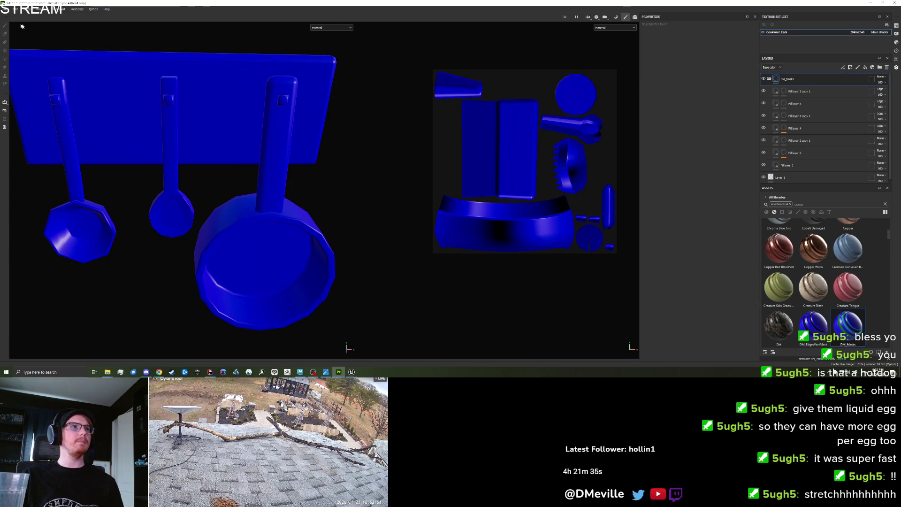
pyautogui.hotkey('ctrl', 'shift', 'b')
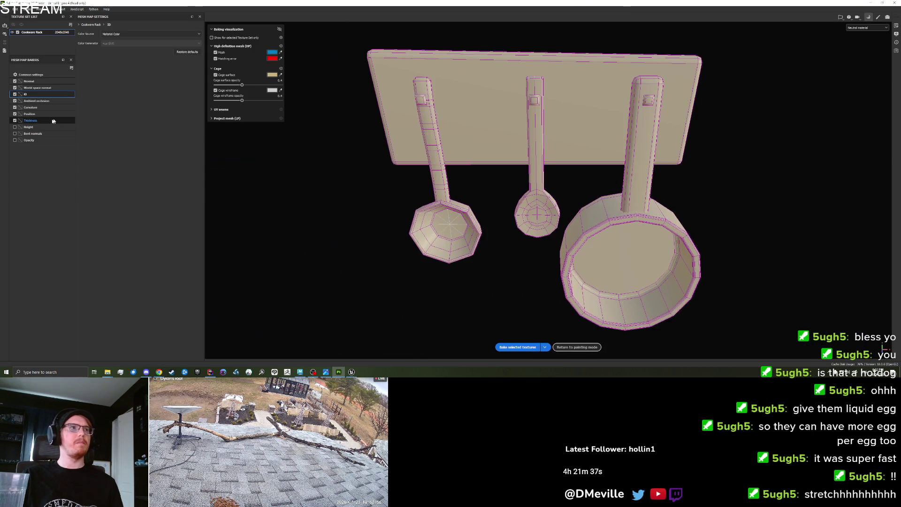
# Step: Bake the cookware rack's mesh maps with Curvature selected, then return to painting
pyautogui.click(38, 108)
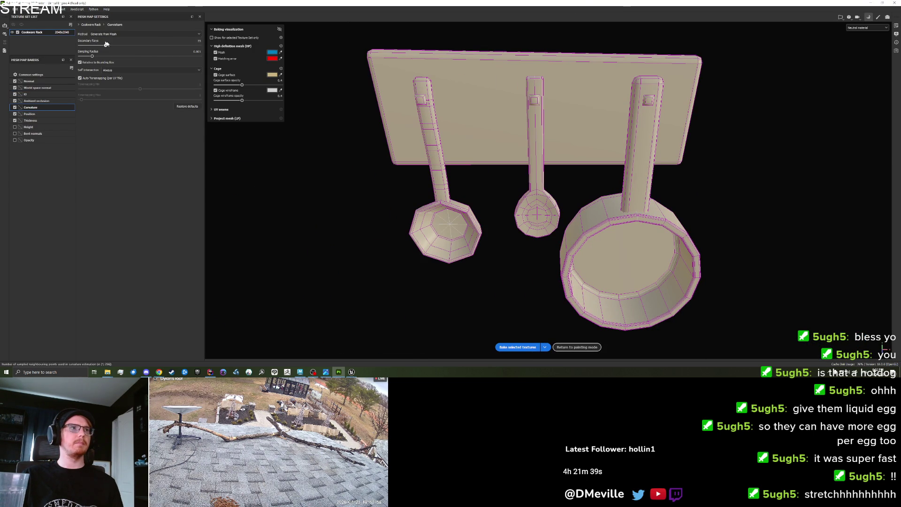
pyautogui.click(517, 348)
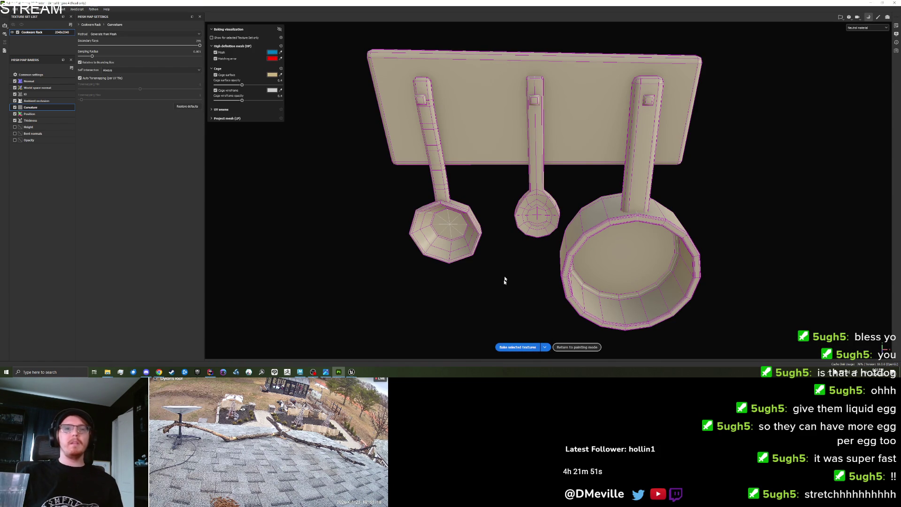
pyautogui.press('Escape')
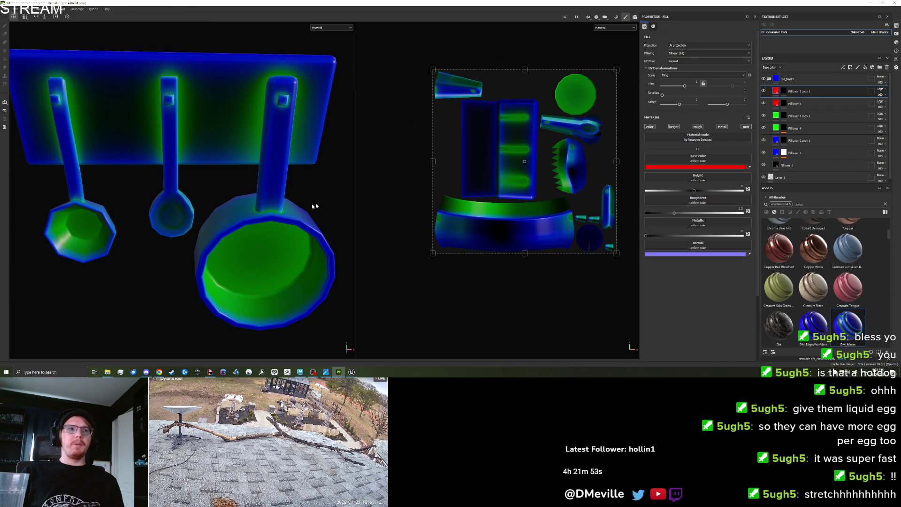
pyautogui.scroll(-3, 315, 206)
pyautogui.moveTo(292, 197)
pyautogui.mouseDown()
pyautogui.moveTo(193, 161)
pyautogui.moveTo(226, 169)
pyautogui.moveTo(232, 186)
pyautogui.mouseUp()
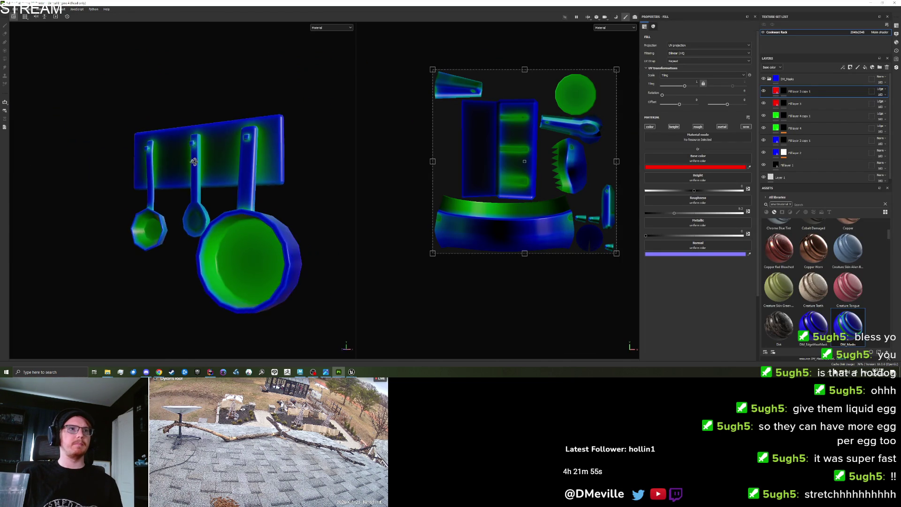
pyautogui.scroll(-3, 224, 169)
pyautogui.scroll(3, 224, 169)
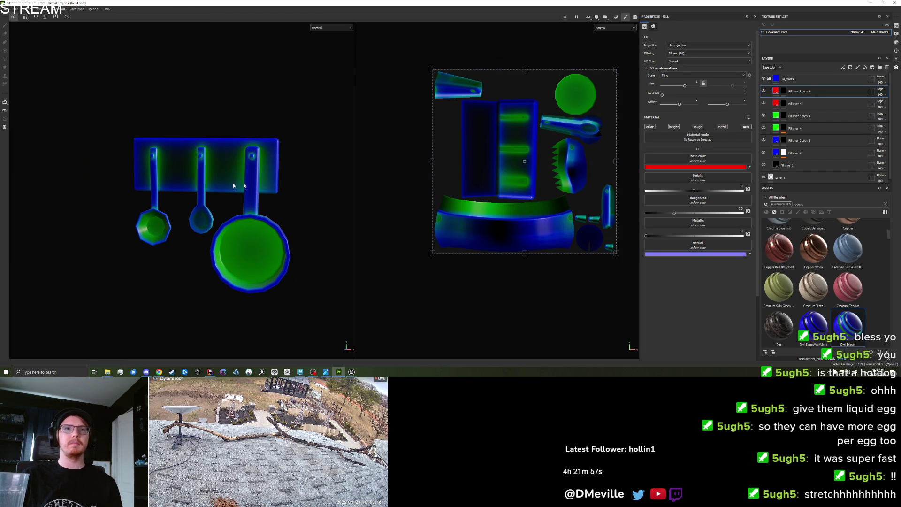
# Step: Add an Ambient Occlusion generator to Fill layer 4's mask and check the rack from several angles
pyautogui.click(784, 129)
pyautogui.click(693, 111)
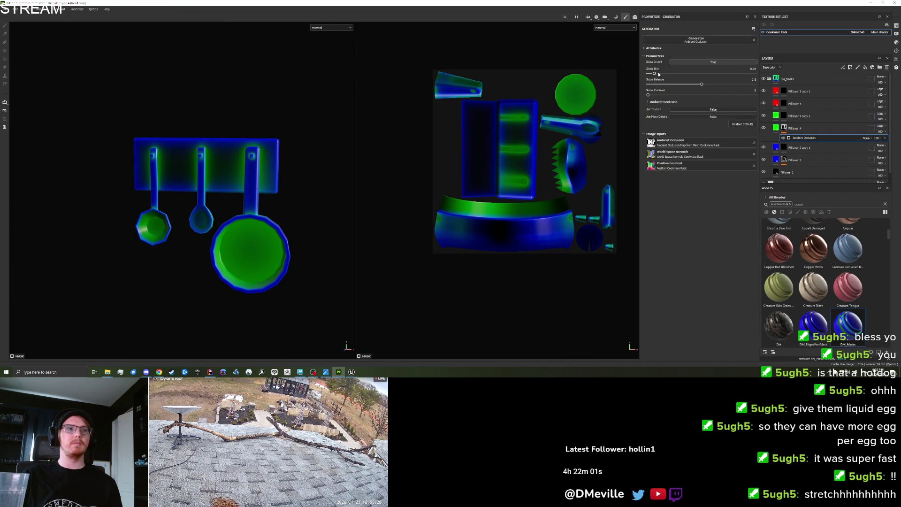
pyautogui.moveTo(328, 169)
pyautogui.mouseDown()
pyautogui.moveTo(227, 201)
pyautogui.moveTo(60, 195)
pyautogui.mouseUp()
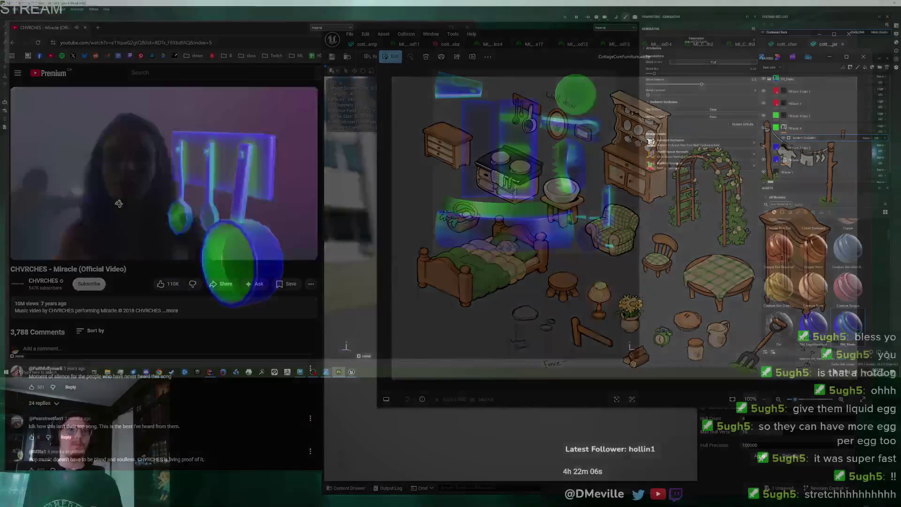
pyautogui.moveTo(119, 203)
pyautogui.mouseDown()
pyautogui.moveTo(212, 209)
pyautogui.moveTo(202, 206)
pyautogui.mouseUp()
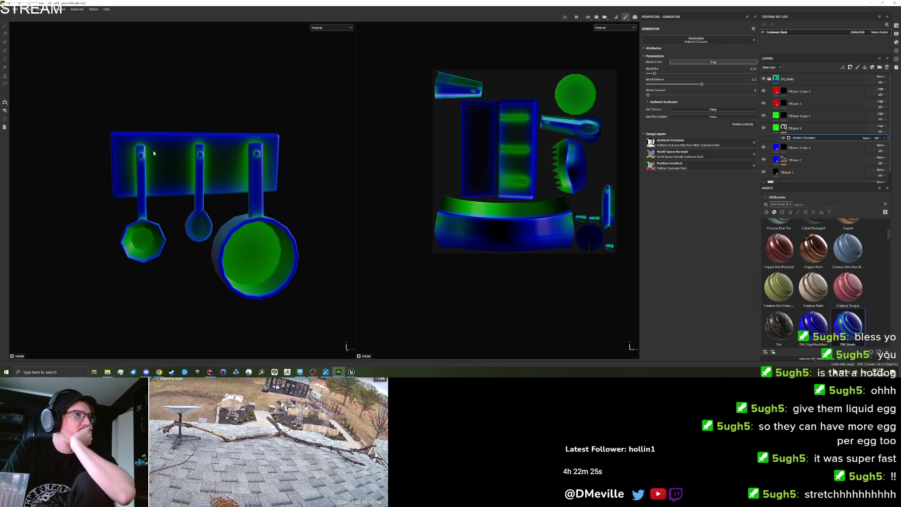
pyautogui.click(5, 9)
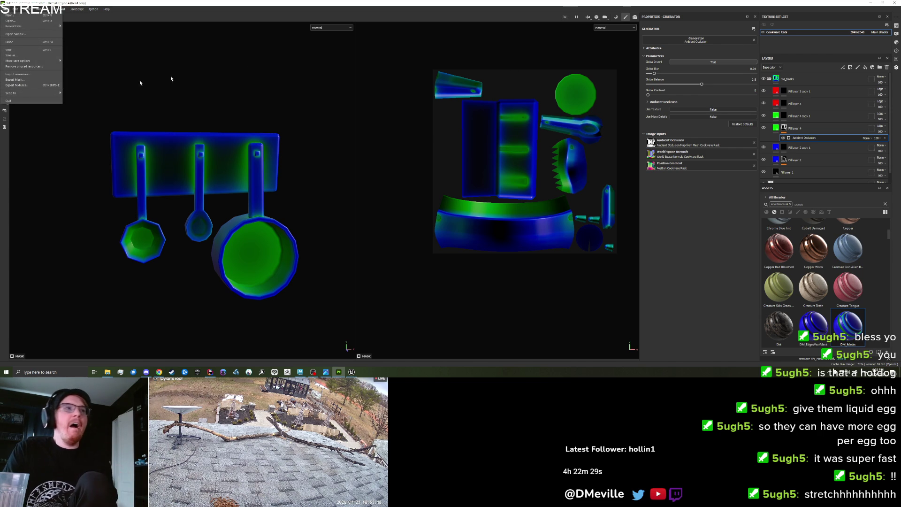
# Step: Export the Cookware Rack textures to the Set_Cottage folder
pyautogui.click(18, 85)
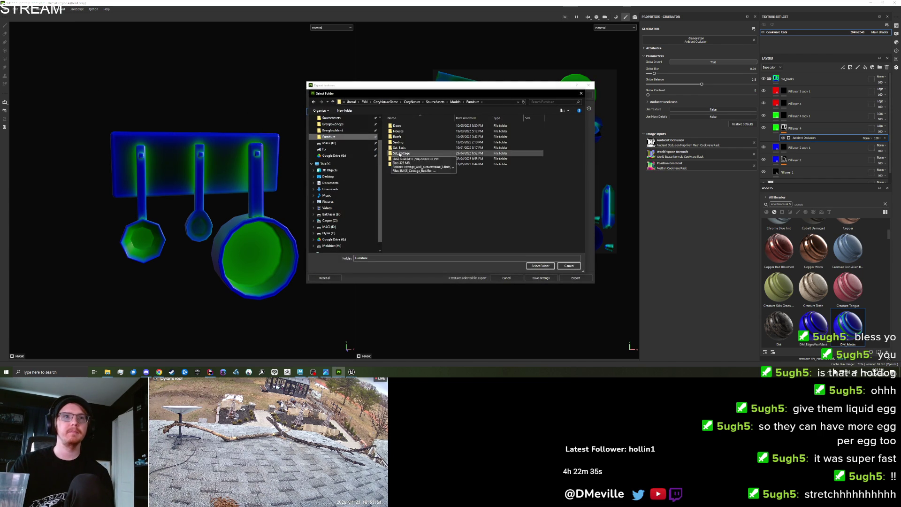
pyautogui.doubleClick(401, 153)
pyautogui.click(540, 266)
pyautogui.click(330, 118)
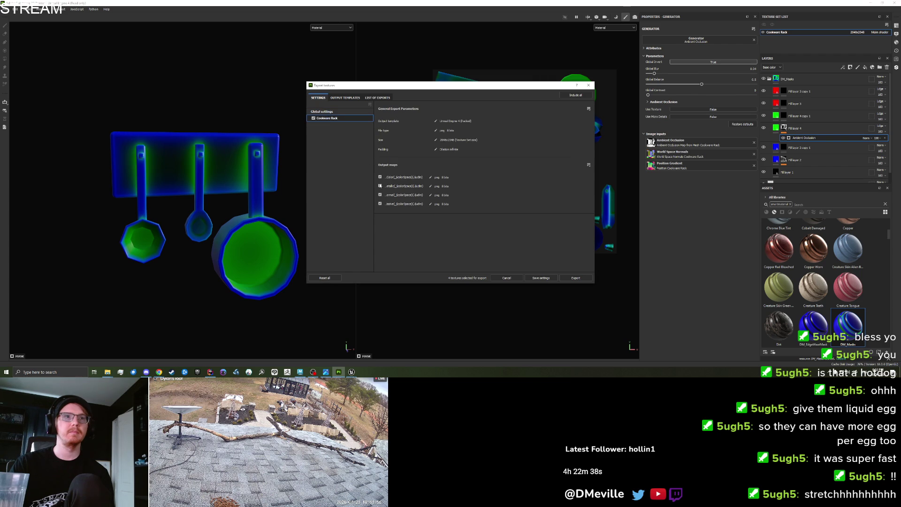
pyautogui.click(575, 278)
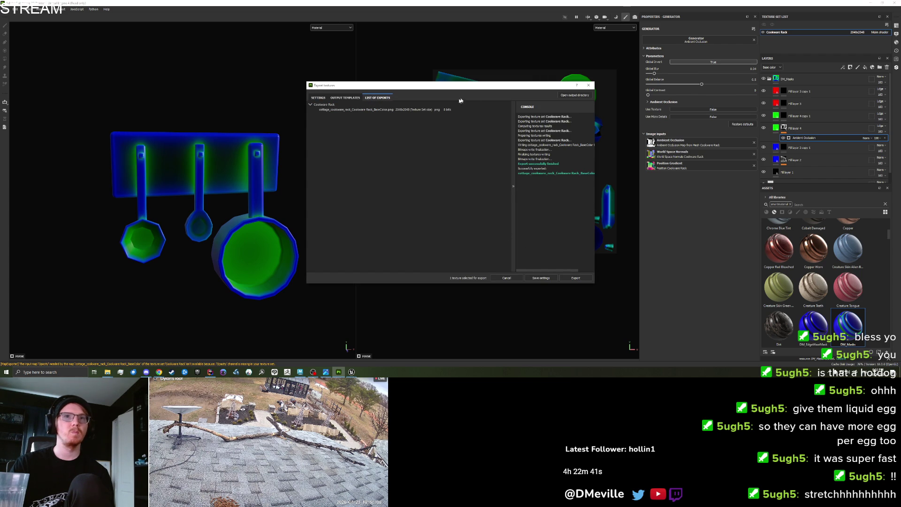
pyautogui.click(587, 86)
# Step: Save the project as Cottage_CookwareRack and return to the Maya rack scene
pyautogui.hotkey('ctrl', 's')
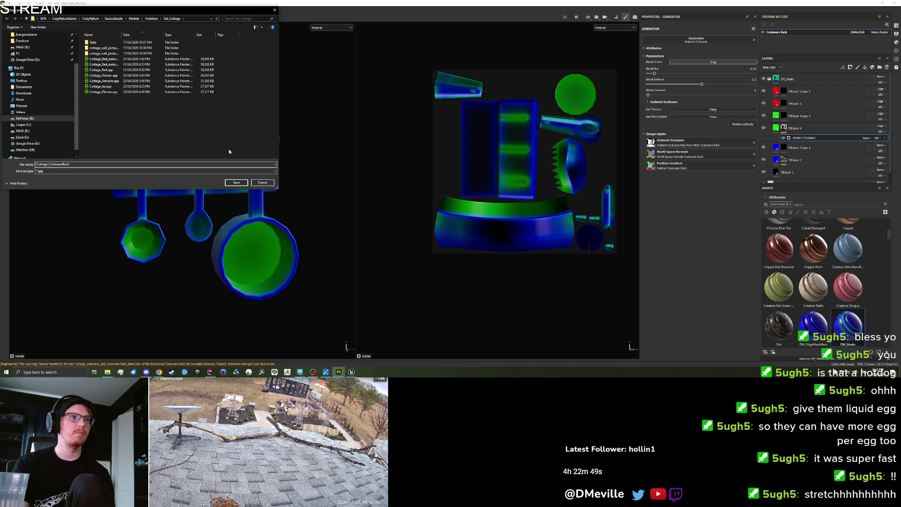
pyautogui.press('Return')
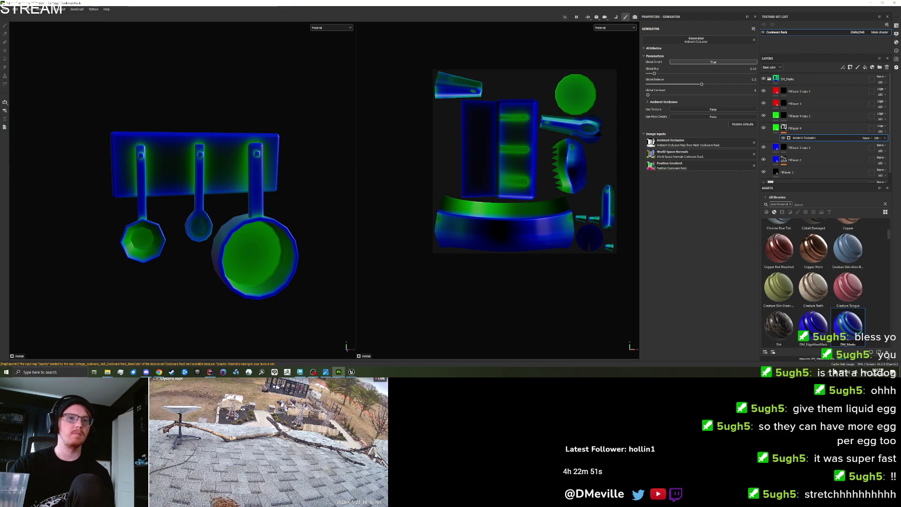
pyautogui.click(351, 370)
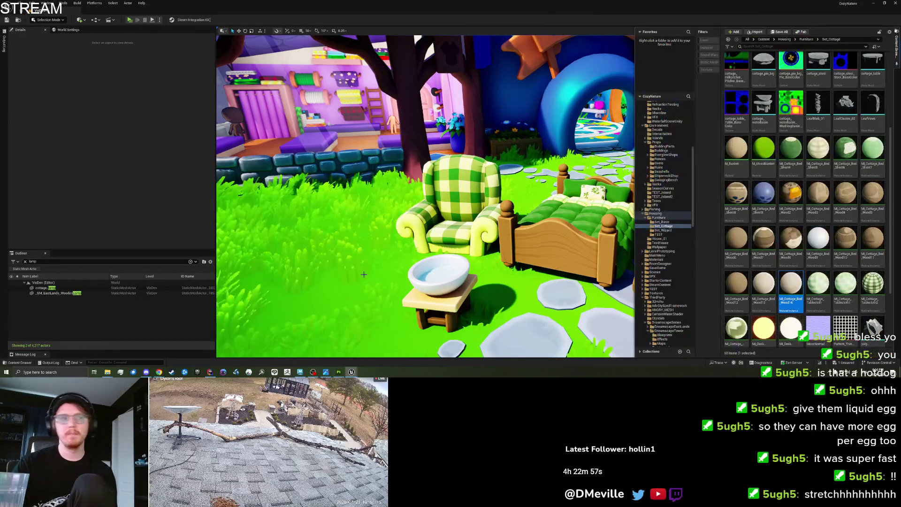
pyautogui.click(300, 372)
# Step: Assign a new Lambert material to the face loops of both outer pots
pyautogui.click(240, 281)
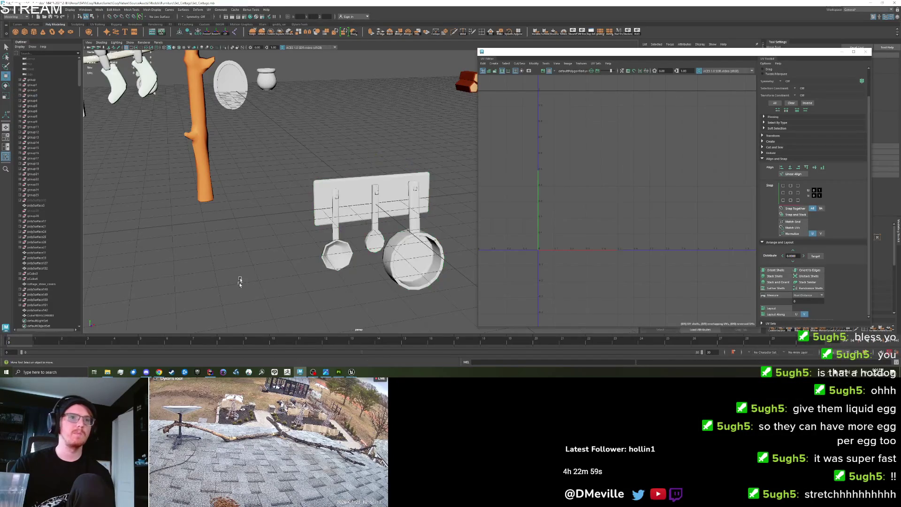
pyautogui.click(349, 214)
pyautogui.press('f')
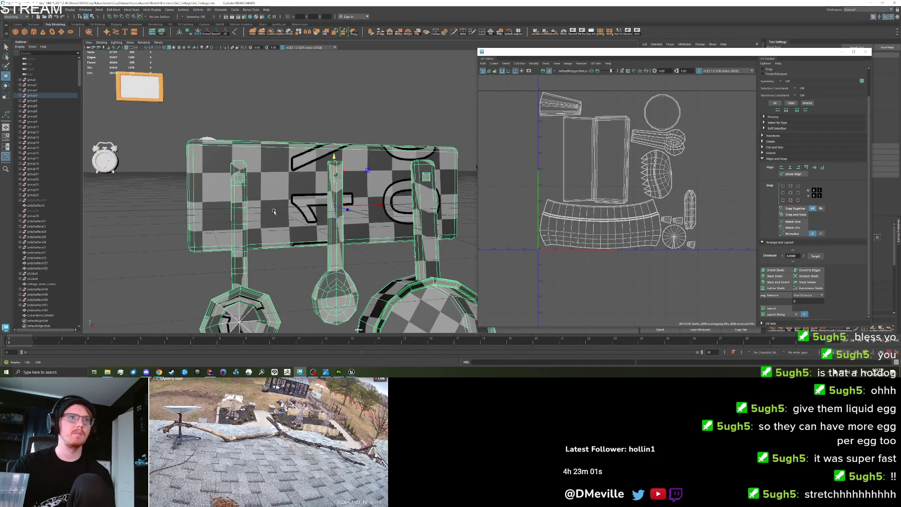
pyautogui.rightClick(244, 203)
pyautogui.doubleClick(243, 179)
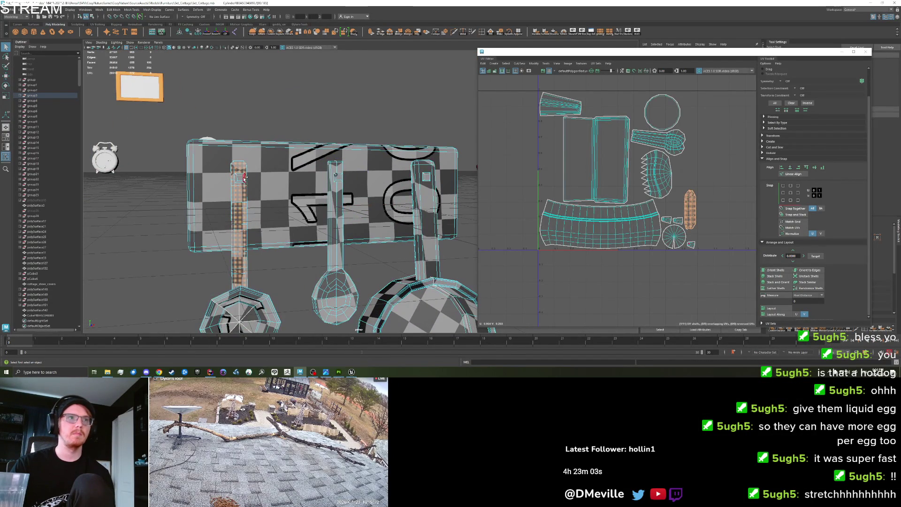
pyautogui.keyDown('shift'); pyautogui.doubleClick(266, 308); pyautogui.keyUp('shift')
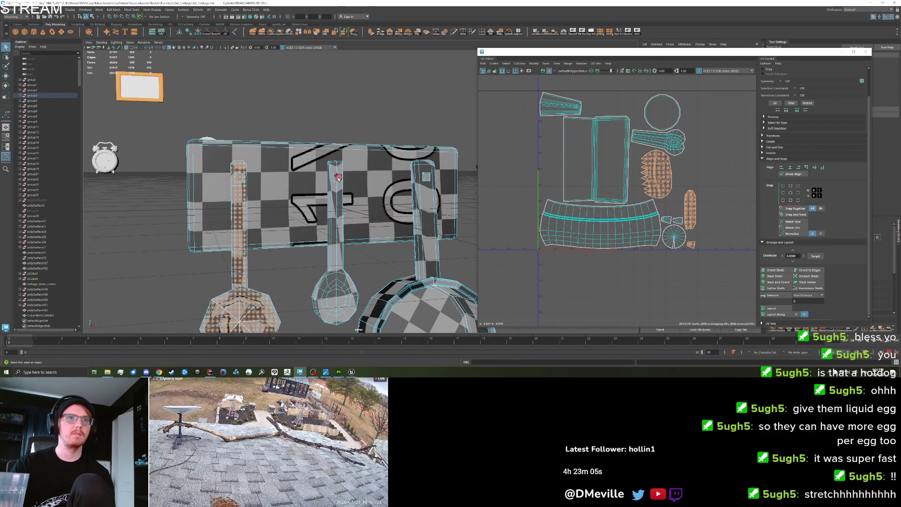
pyautogui.keyDown('shift'); pyautogui.doubleClick(427, 182); pyautogui.keyUp('shift')
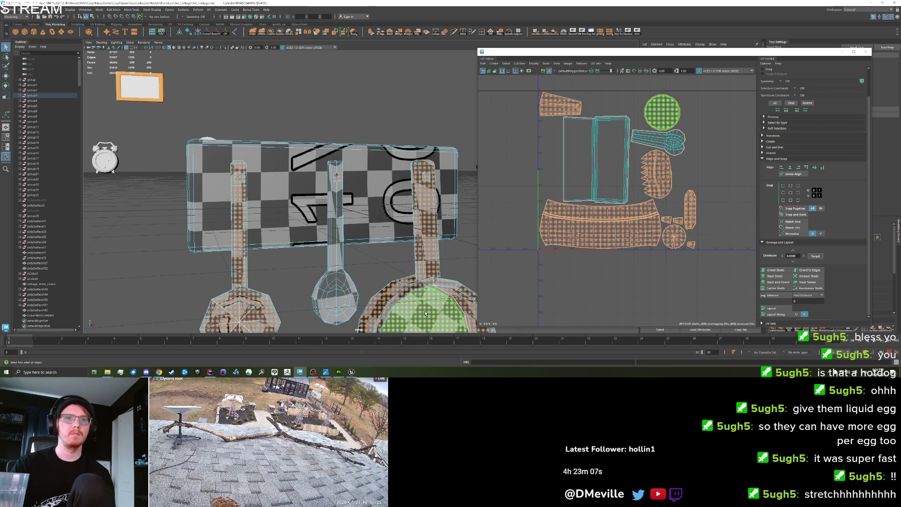
pyautogui.rightClick(425, 217)
pyautogui.click(422, 350)
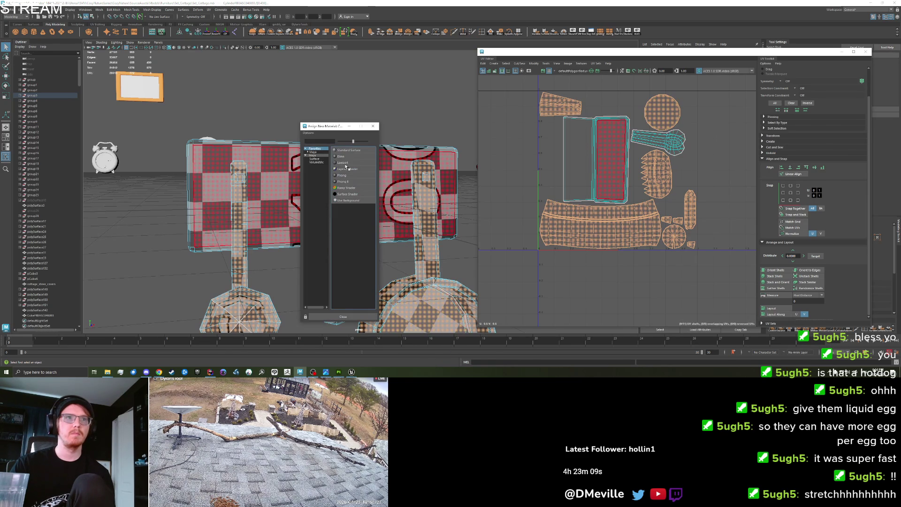
pyautogui.click(346, 162)
# Step: Give the middle spoon its own new Lambert material, then reselect the whole rack group
pyautogui.scroll(-2, 348, 263)
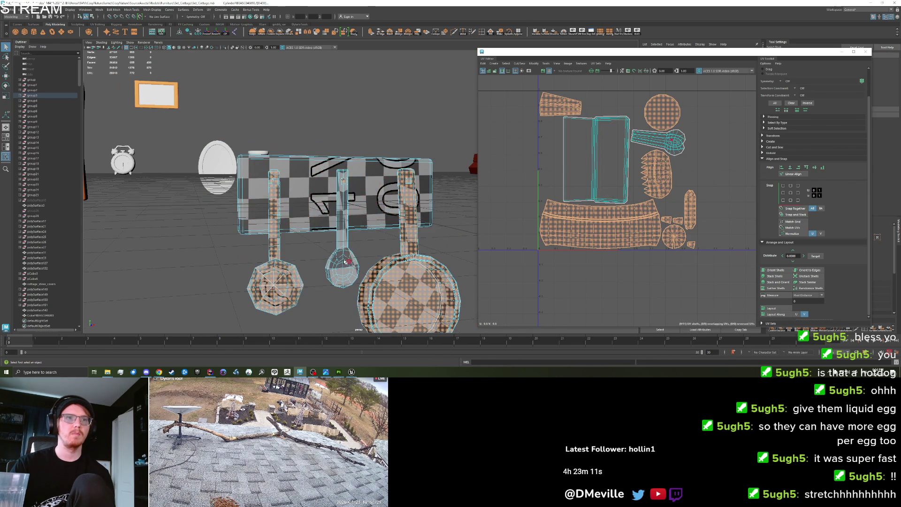
pyautogui.click(342, 264)
pyautogui.rightClick(343, 261)
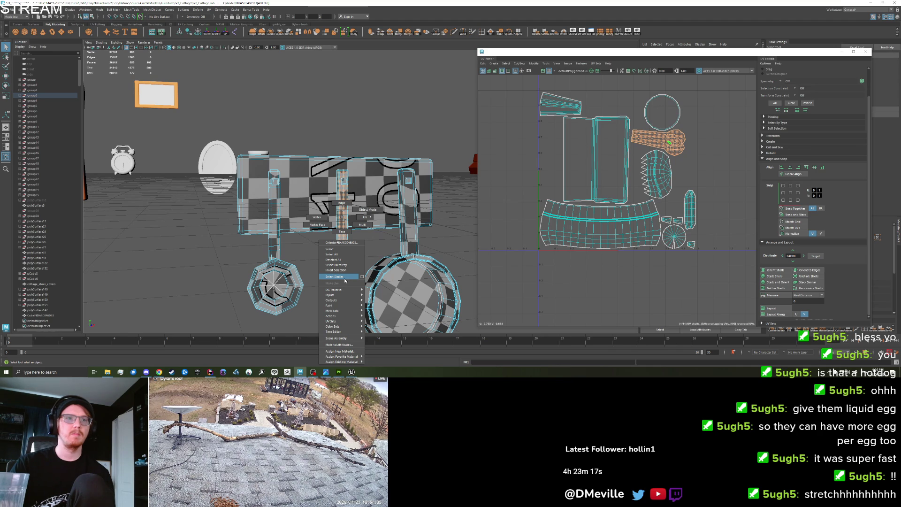
pyautogui.click(343, 351)
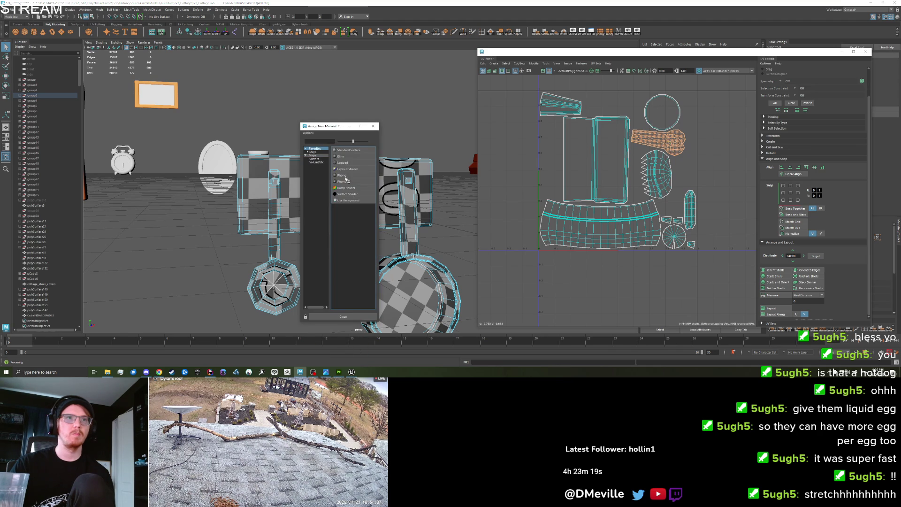
pyautogui.click(342, 163)
pyautogui.click(309, 232)
pyautogui.click(309, 231)
pyautogui.click(10, 10)
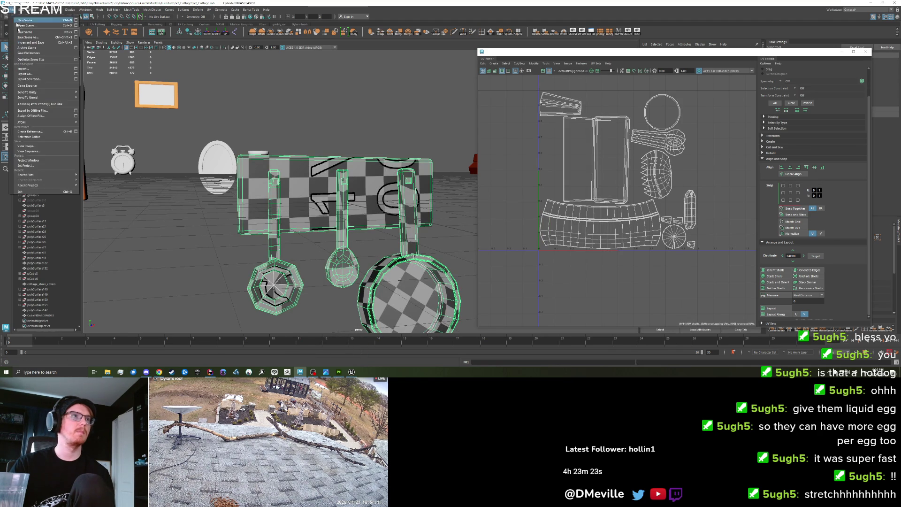
# Step: Export the selected rack over cottage_cookware_rack.fbx, confirming the file replacement
pyautogui.click(28, 85)
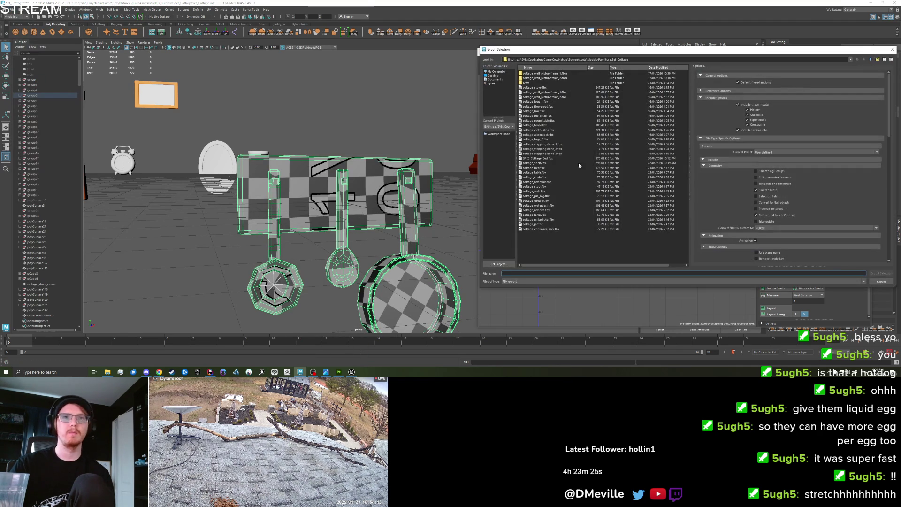
pyautogui.click(538, 229)
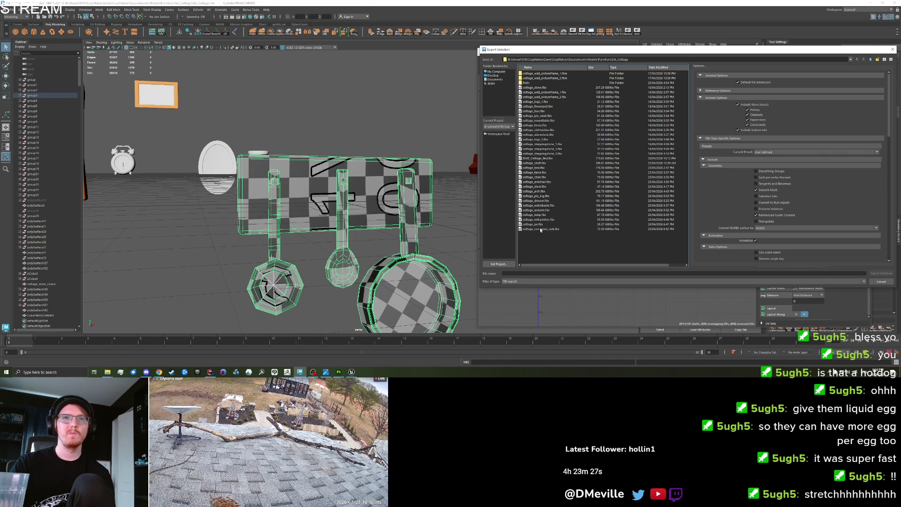
pyautogui.click(885, 274)
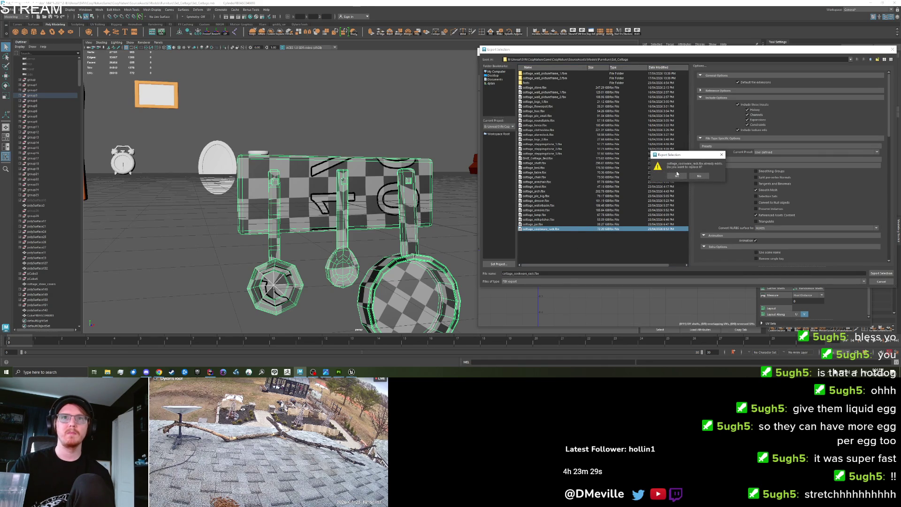
pyautogui.click(677, 175)
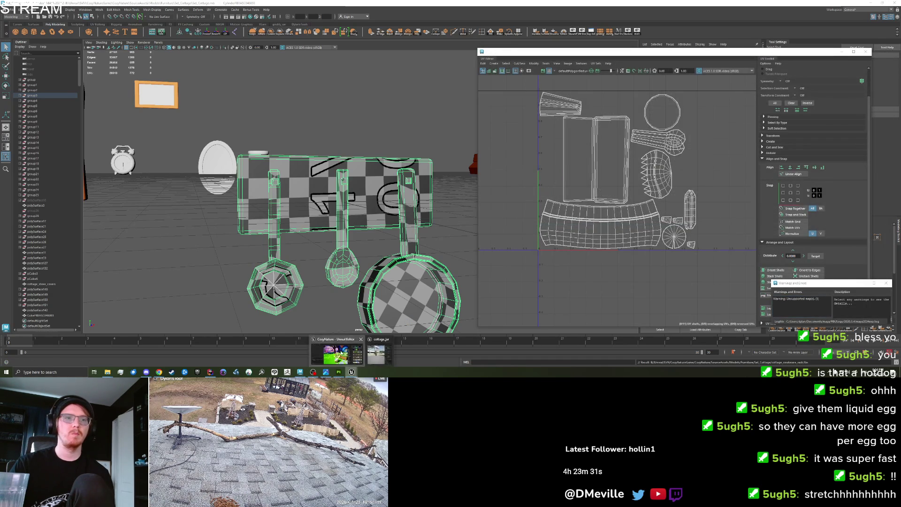
pyautogui.click(353, 372)
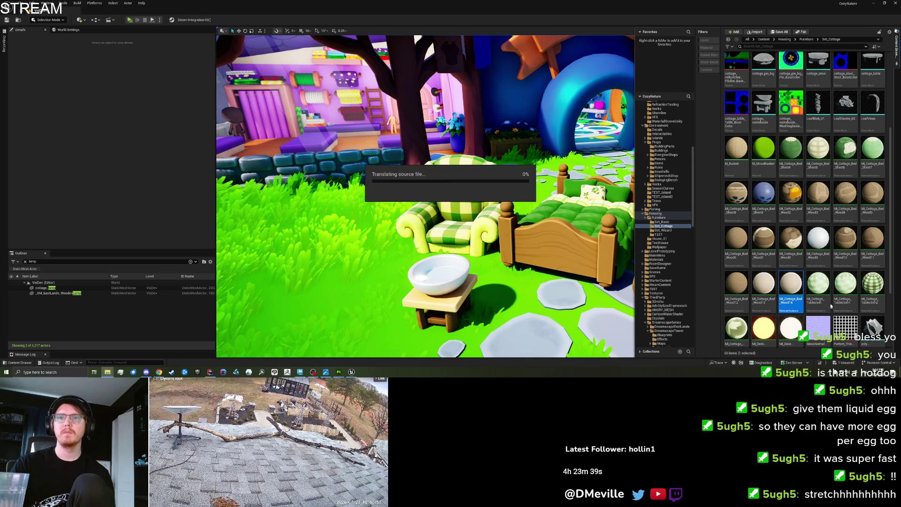
# Step: Reimport the cookware rack FBX and drop its mesh onto the grass beside the bed
pyautogui.click(514, 266)
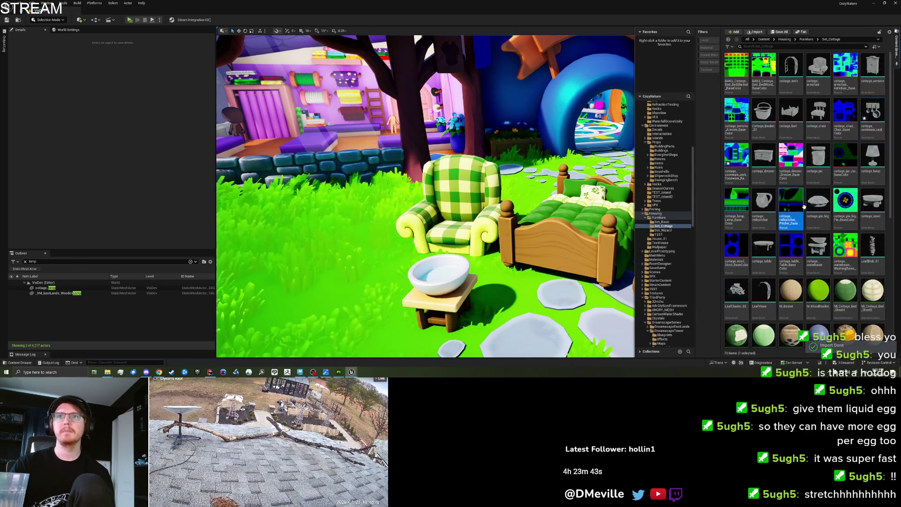
pyautogui.moveTo(872, 115)
pyautogui.mouseDown()
pyautogui.moveTo(506, 235)
pyautogui.moveTo(705, 253)
pyautogui.moveTo(709, 242)
pyautogui.moveTo(501, 314)
pyautogui.mouseUp()
# Step: Rotate the rack to about -66.5 degrees and create an instance of M_Cottage_Bed_Wood10
pyautogui.press('e')
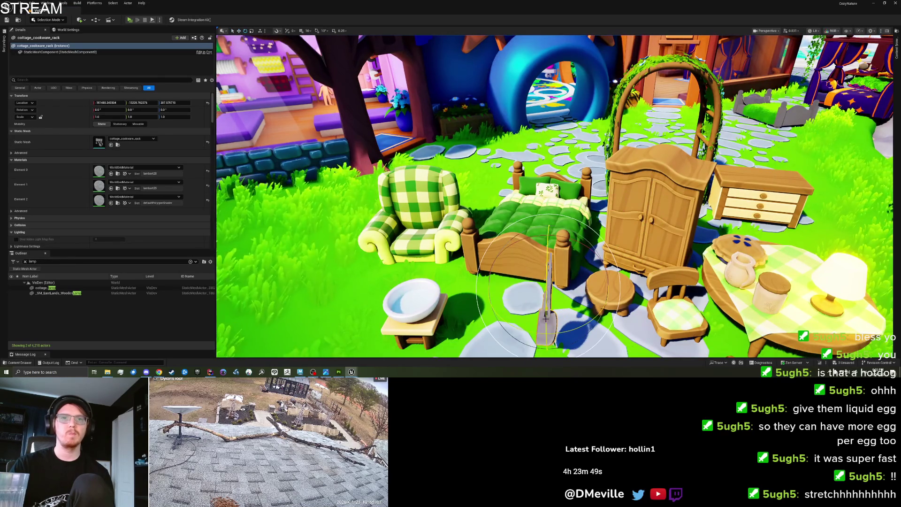
pyautogui.moveTo(563, 324)
pyautogui.mouseDown()
pyautogui.moveTo(610, 301)
pyautogui.moveTo(701, 300)
pyautogui.mouseUp()
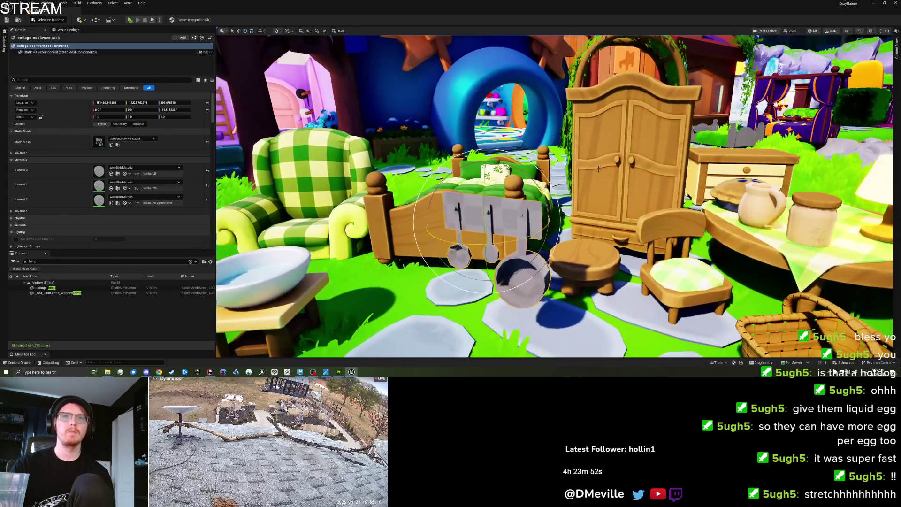
pyautogui.click(629, 141)
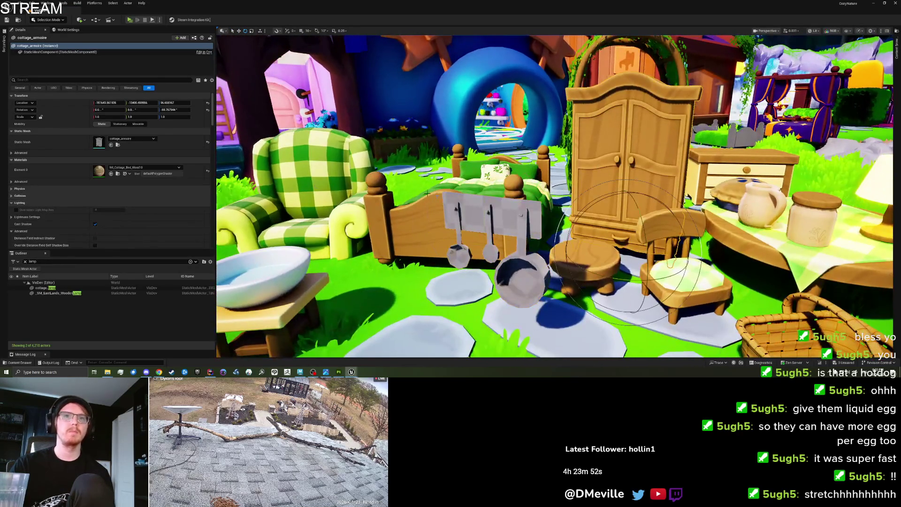
pyautogui.click(118, 173)
pyautogui.rightClick(736, 197)
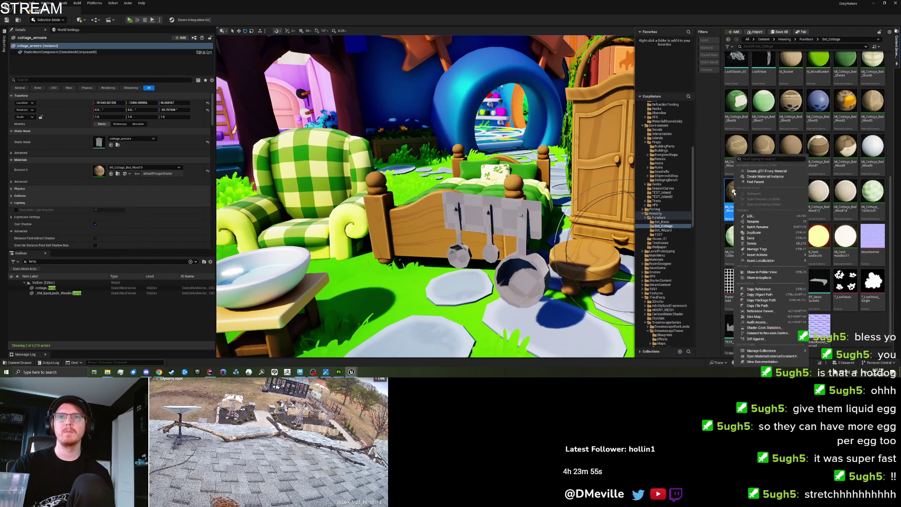
pyautogui.click(766, 232)
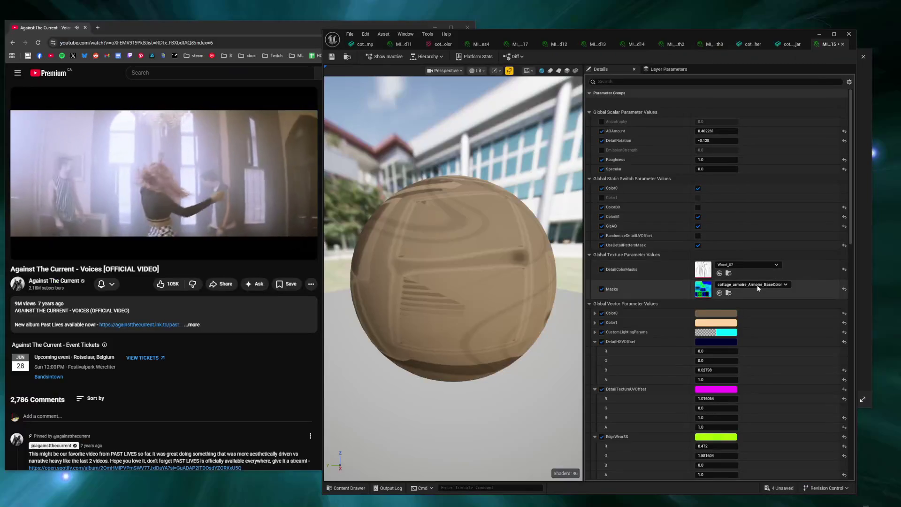
# Step: Apply MI_Cottage_Bed_Wood15 to the cookware rack's Element 1
pyautogui.click(757, 286)
pyautogui.write('cookware')
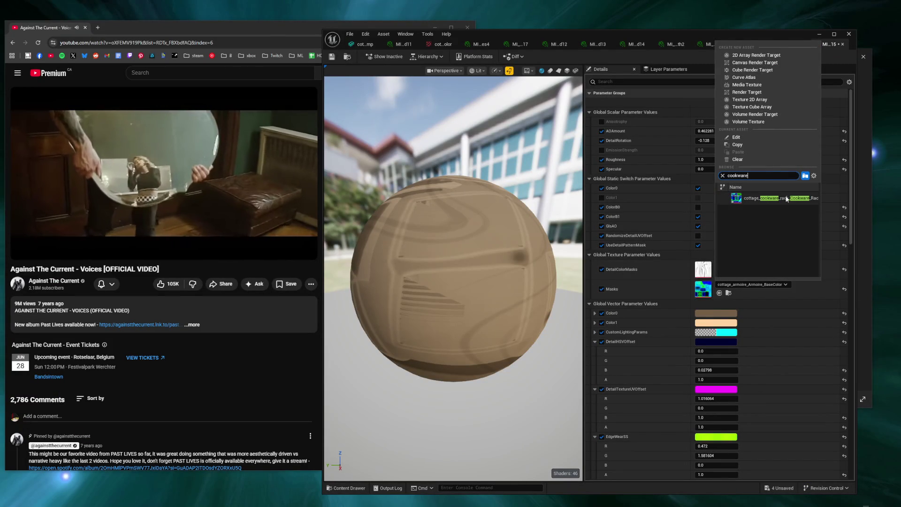
pyautogui.click(784, 199)
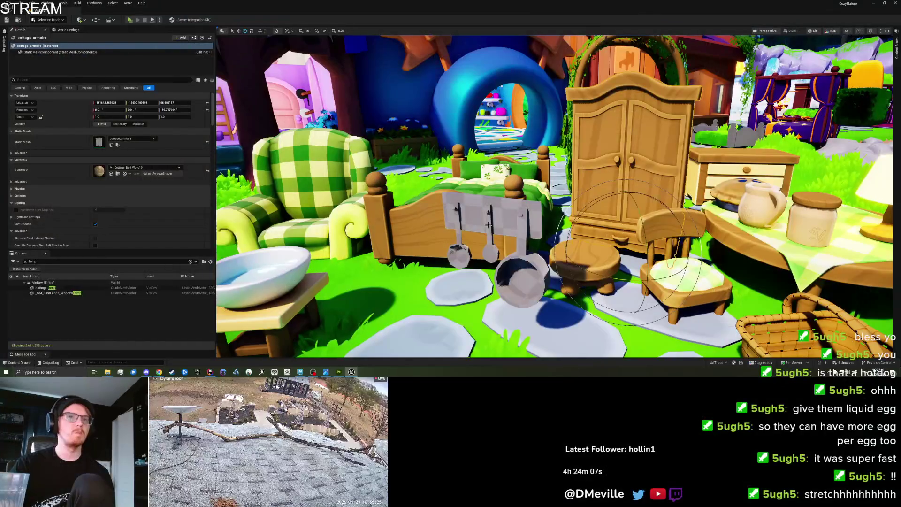
pyautogui.click(489, 225)
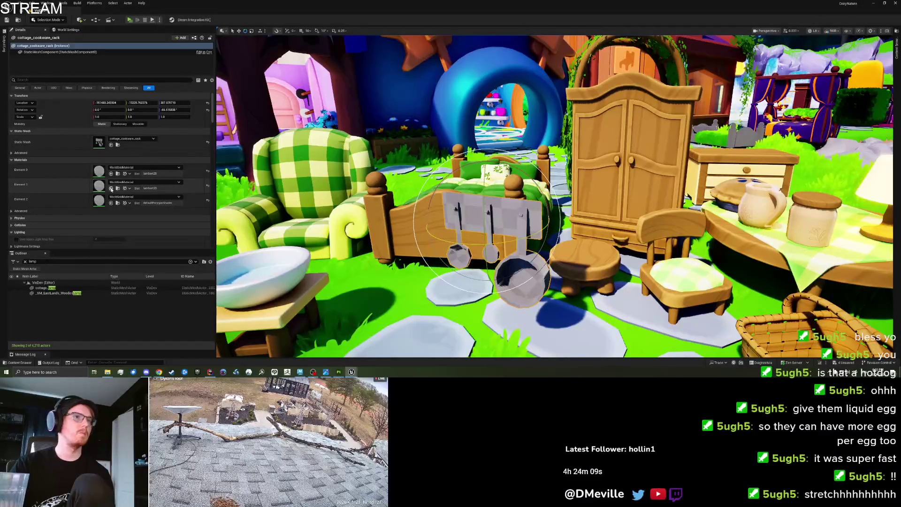
pyautogui.click(111, 188)
# Step: Put the wood instance on Elements 1 and 2, leaving Element 0 on its default material
pyautogui.click(111, 174)
pyautogui.click(111, 203)
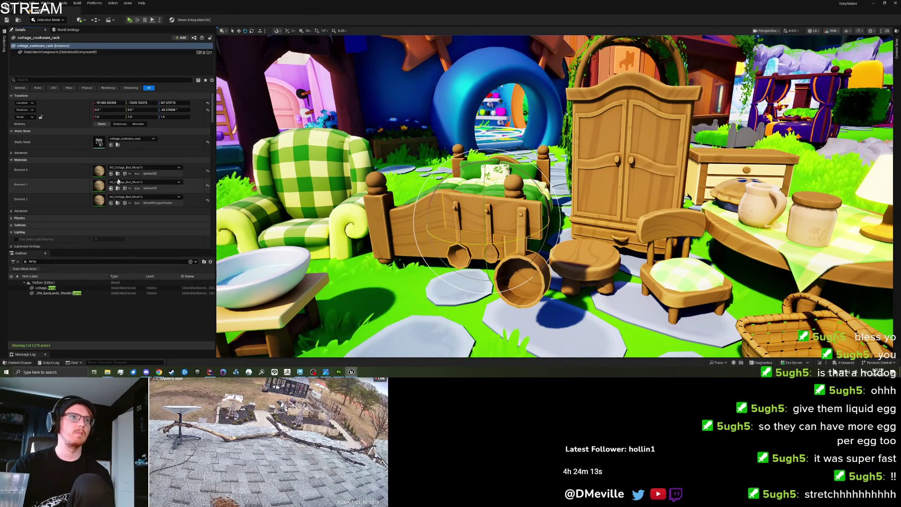
pyautogui.click(208, 186)
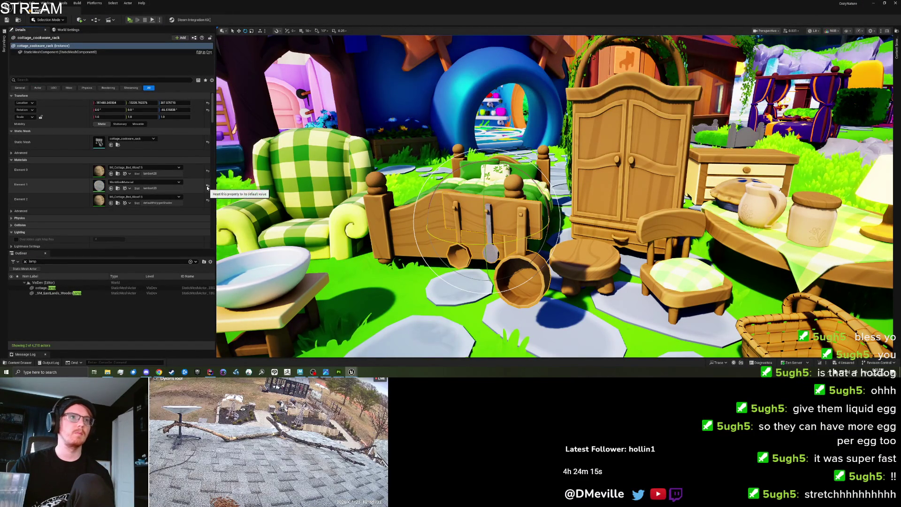
pyautogui.click(111, 189)
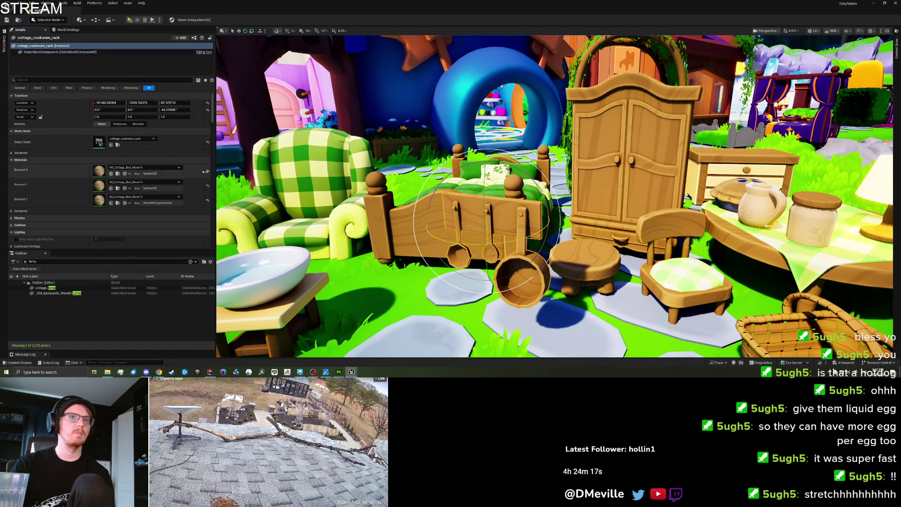
pyautogui.click(208, 171)
# Step: Create another material instance, MI_Cottage_Bed_Wood16, and close the asset browser
pyautogui.press('w')
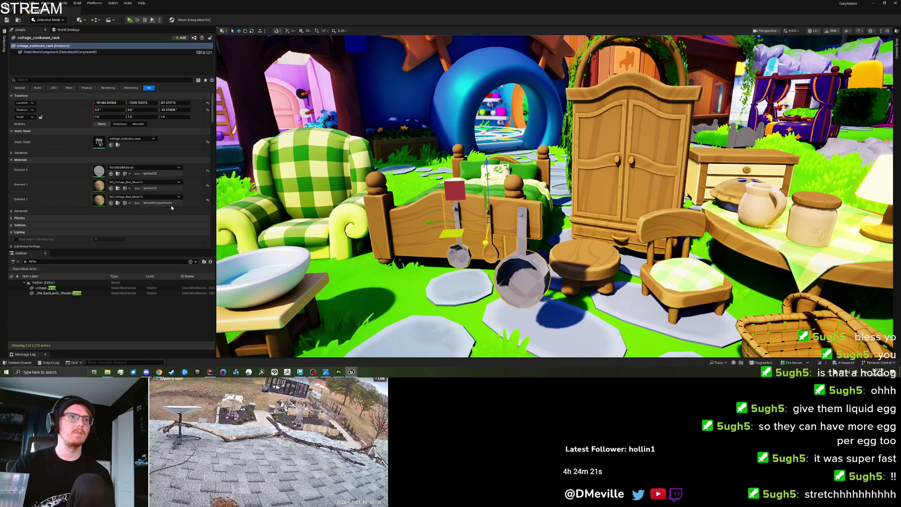
pyautogui.click(117, 203)
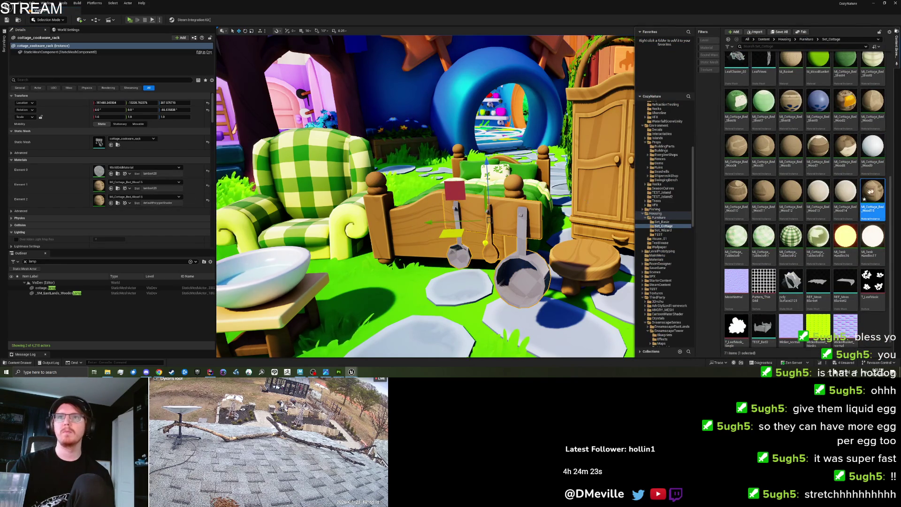
pyautogui.rightClick(793, 235)
pyautogui.click(818, 233)
pyautogui.press('Return')
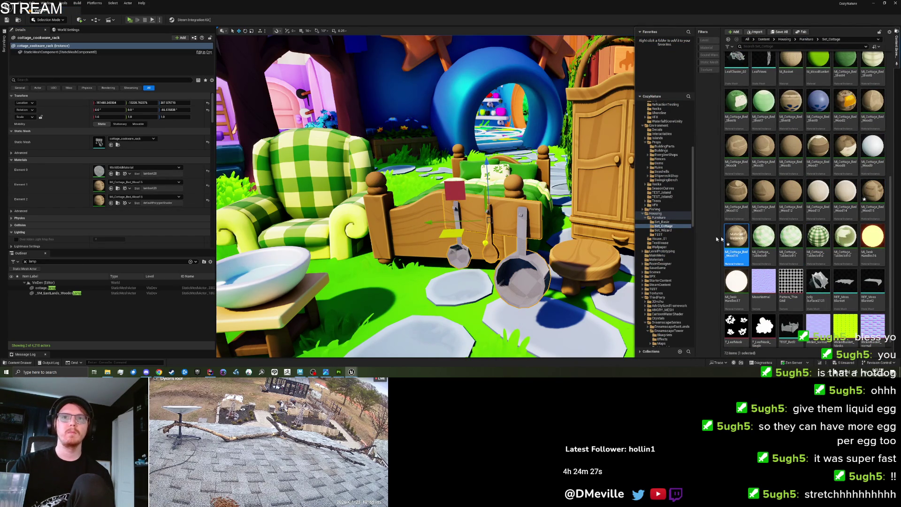
pyautogui.click(113, 175)
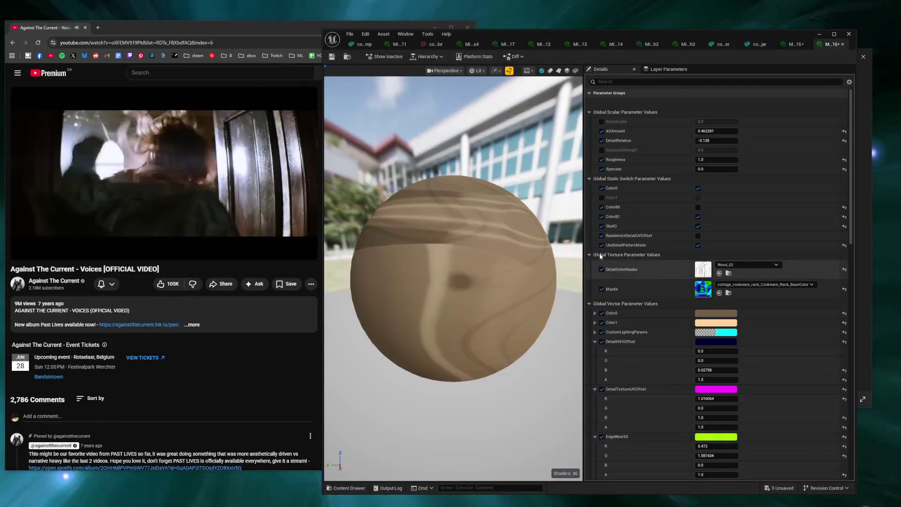
# Step: Turn off the wood detail pattern and set Color0 to a neutral grey
pyautogui.click(698, 245)
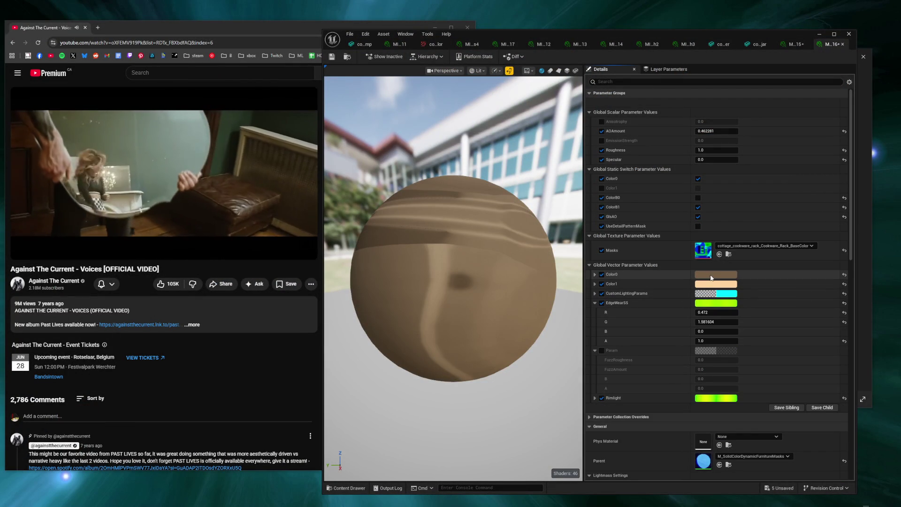
pyautogui.click(713, 284)
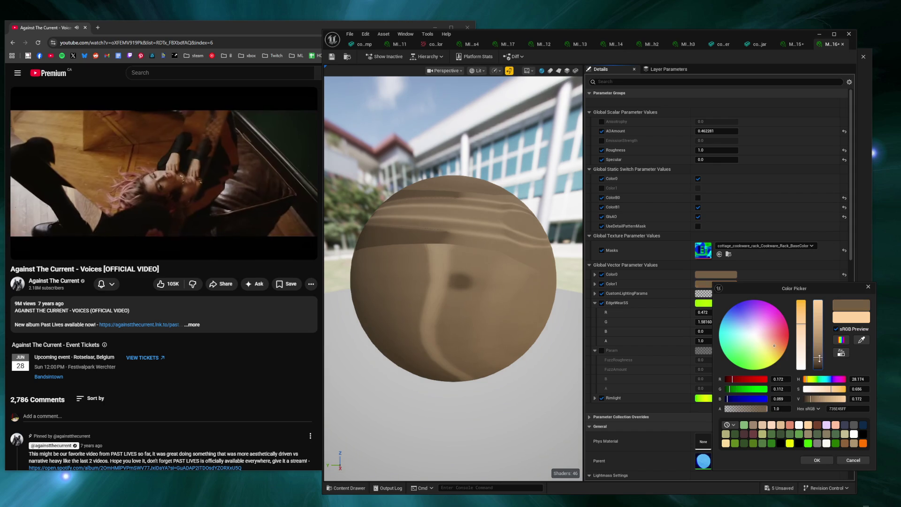
pyautogui.click(852, 460)
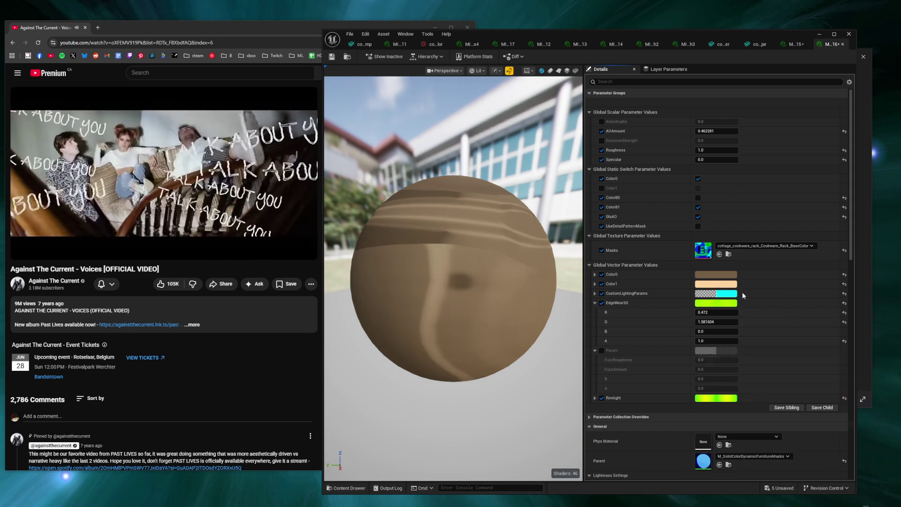
pyautogui.click(728, 276)
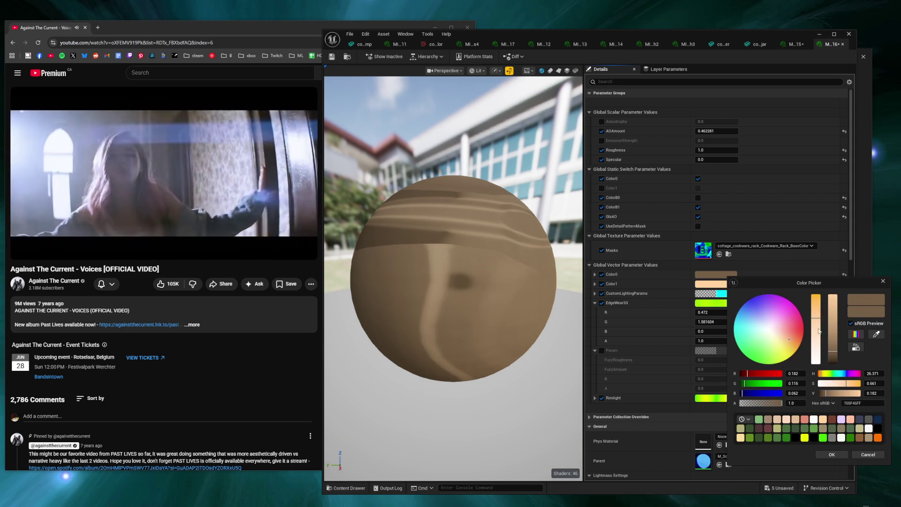
pyautogui.moveTo(816, 318); pyautogui.dragTo(821, 363)
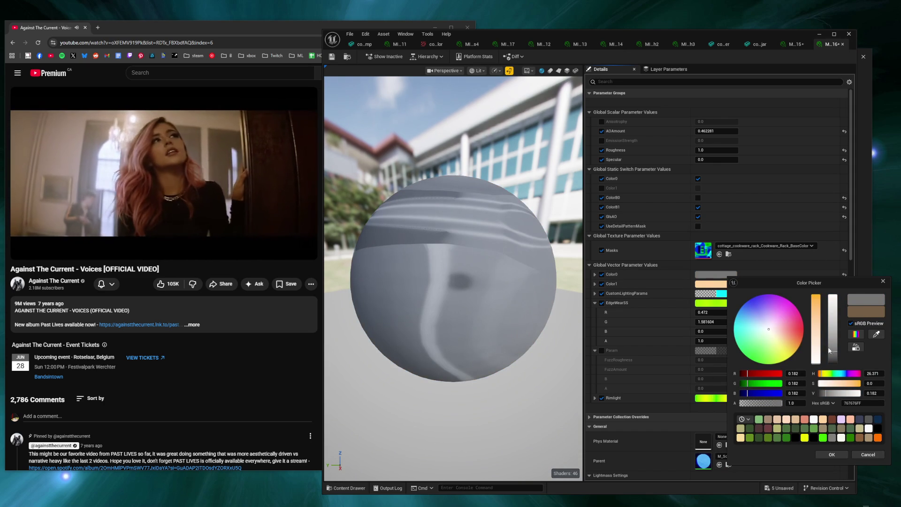
pyautogui.click(832, 455)
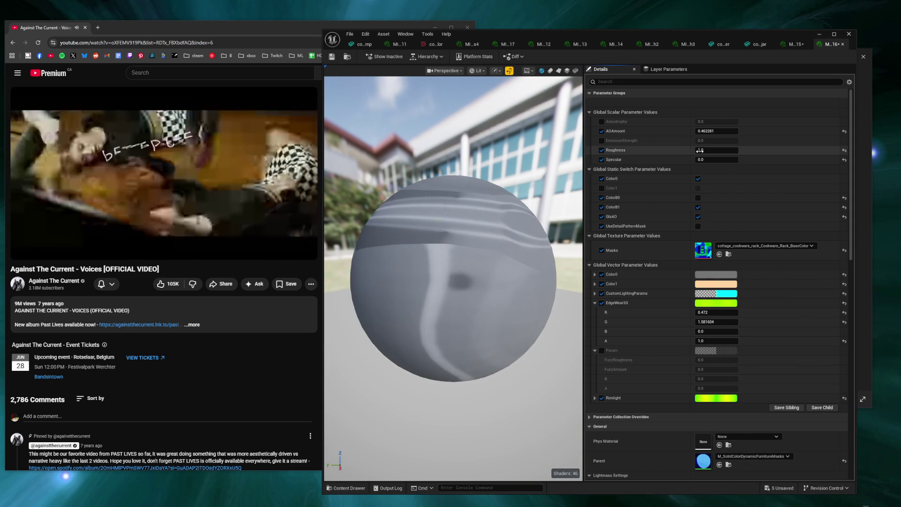
# Step: Set roughness to about 0.75 and specular to 0.432
pyautogui.moveTo(710, 150); pyautogui.dragTo(690, 150)
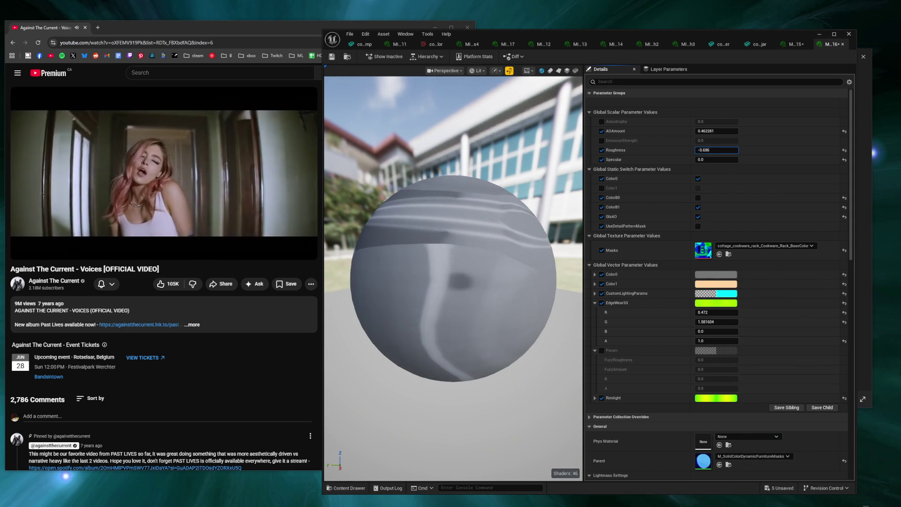
pyautogui.moveTo(690, 150)
pyautogui.mouseDown()
pyautogui.moveTo(676, 150)
pyautogui.moveTo(732, 160)
pyautogui.moveTo(725, 150)
pyautogui.moveTo(735, 150)
pyautogui.mouseUp()
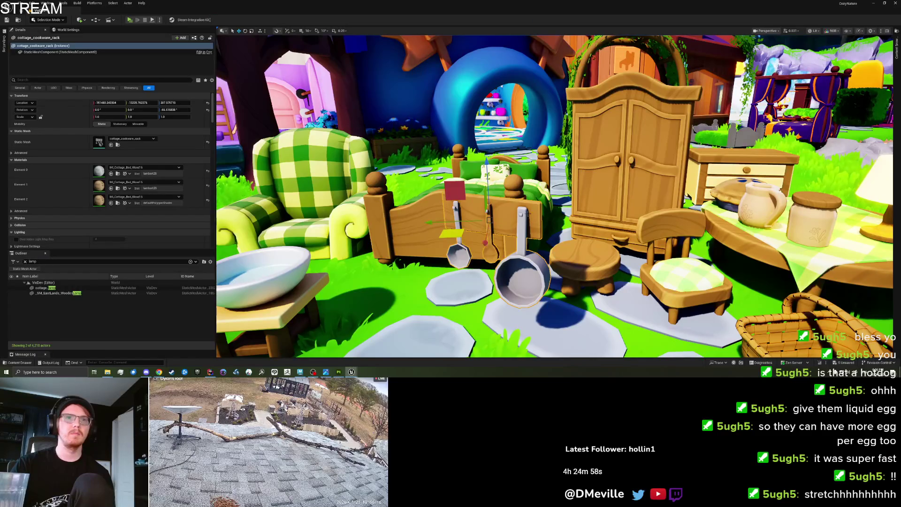
pyautogui.scroll(10, 528, 213)
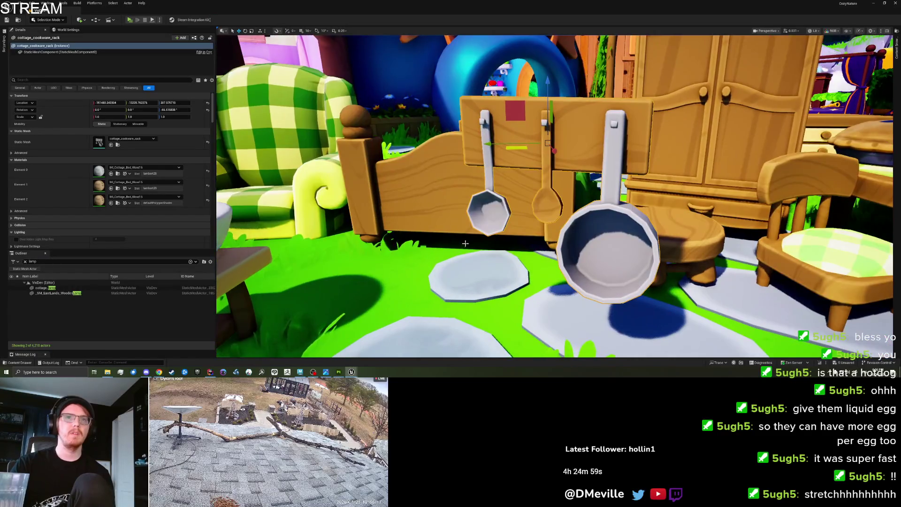
pyautogui.scroll(-10, 500, 244)
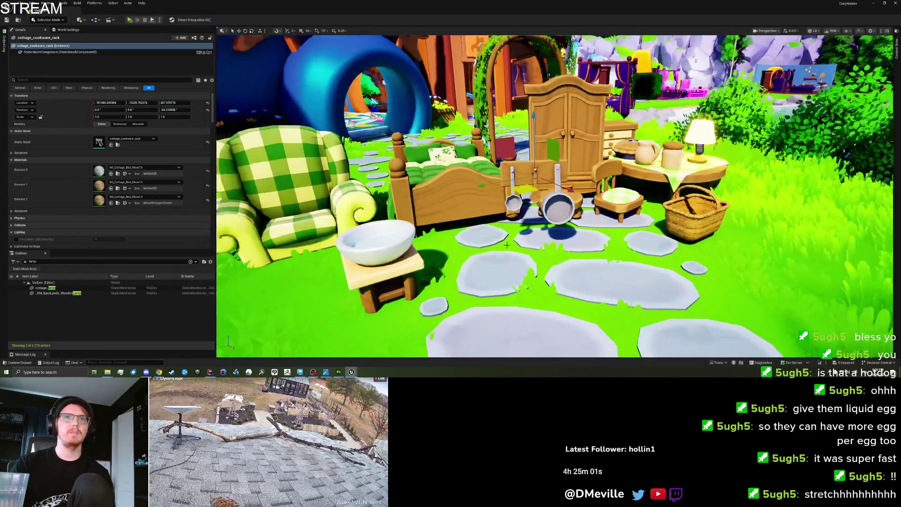
pyautogui.scroll(5, 501, 244)
pyautogui.scroll(5, 554, 197)
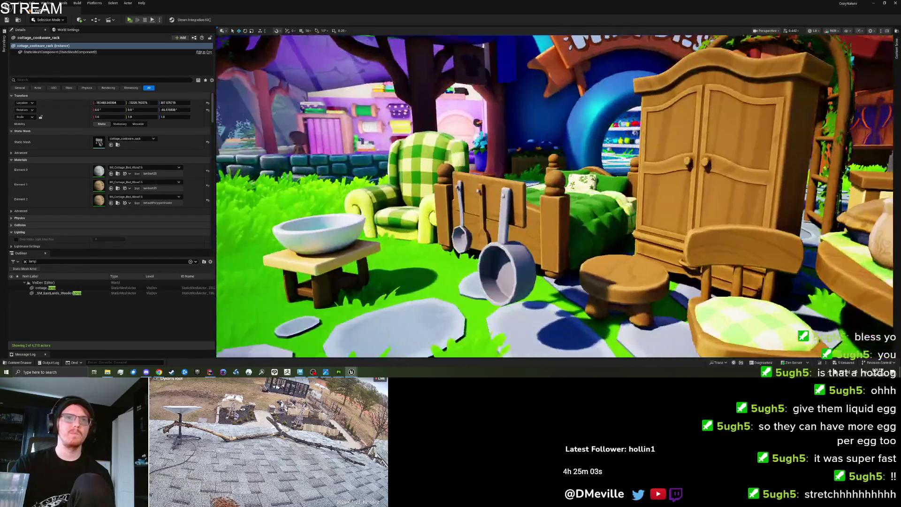
pyautogui.scroll(-3, 507, 235)
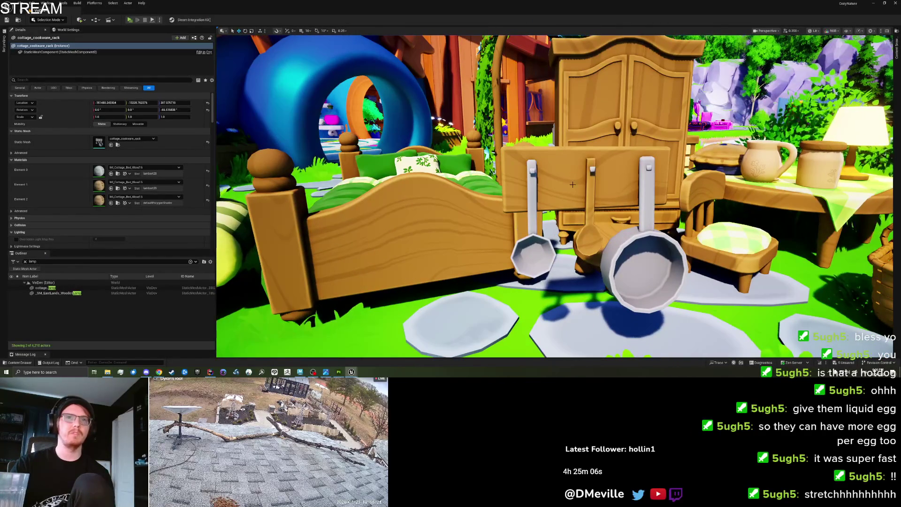
# Step: Clear the rack's Element 1 and drag MI_Cottage_Bed_Wood15 into that slot
pyautogui.click(572, 184)
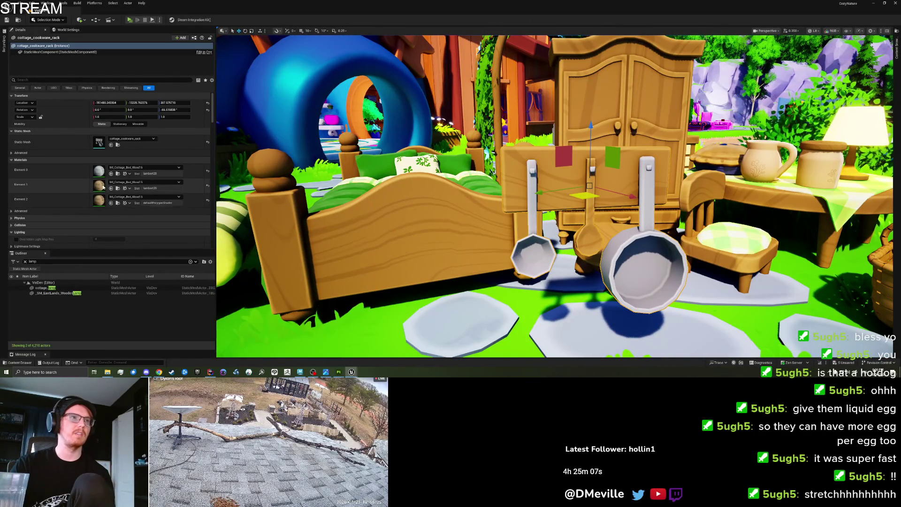
pyautogui.click(207, 184)
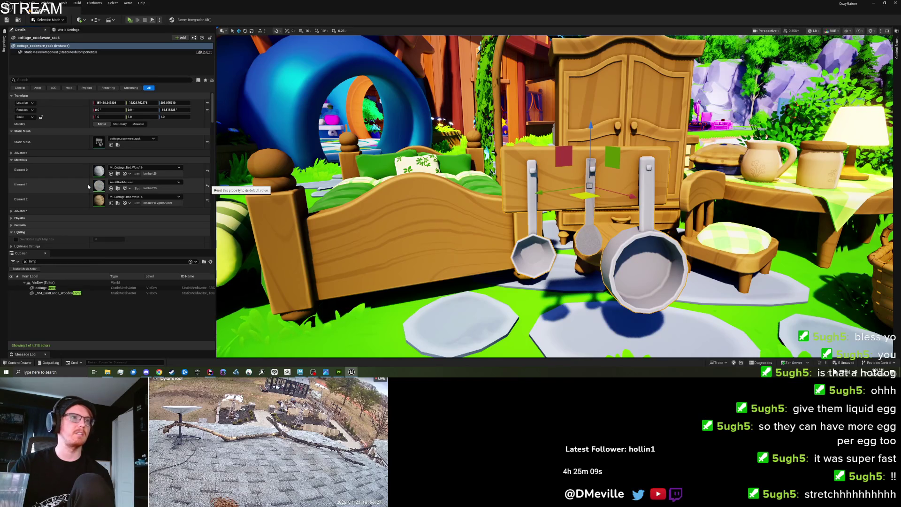
pyautogui.click(118, 188)
pyautogui.moveTo(770, 122); pyautogui.dragTo(102, 188)
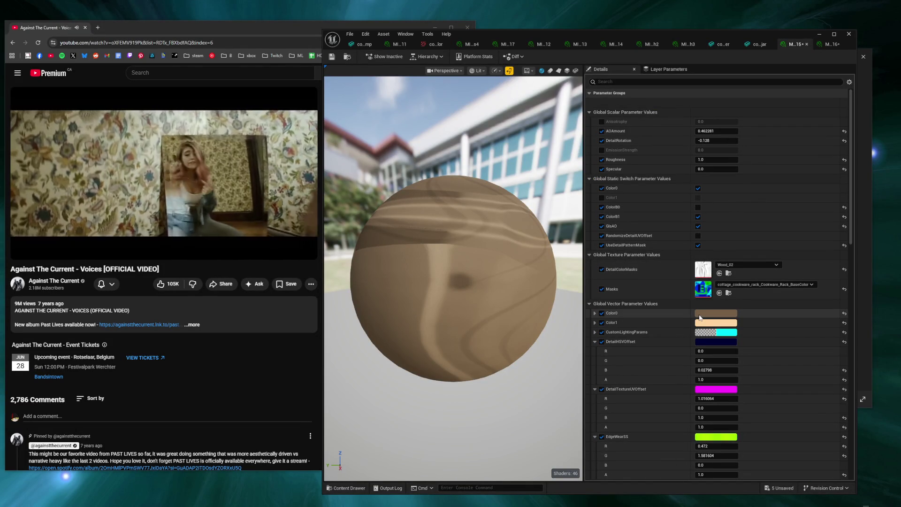
# Step: Scroll the Details panel down to the Parent material and open M_SolidColorDynamicFurnitureMasks in the Material Editor
pyautogui.scroll(-5, 699, 318)
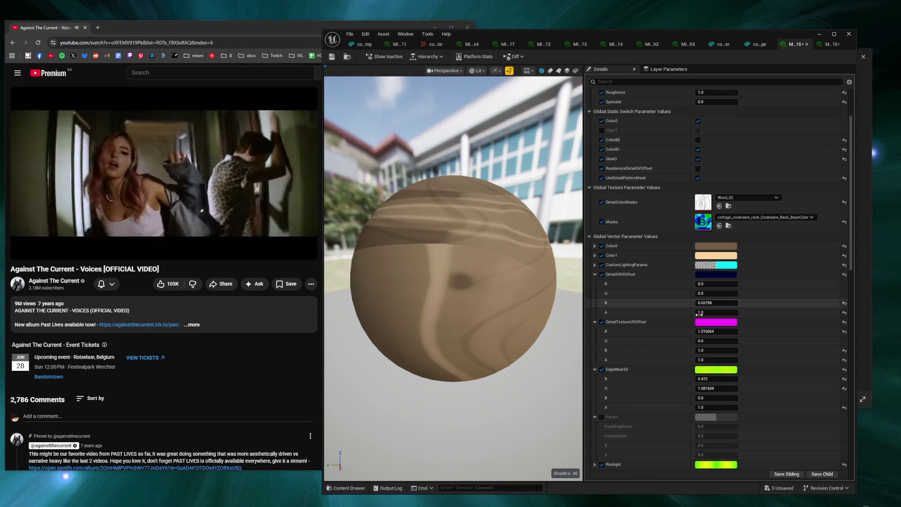
pyautogui.scroll(-3, 700, 316)
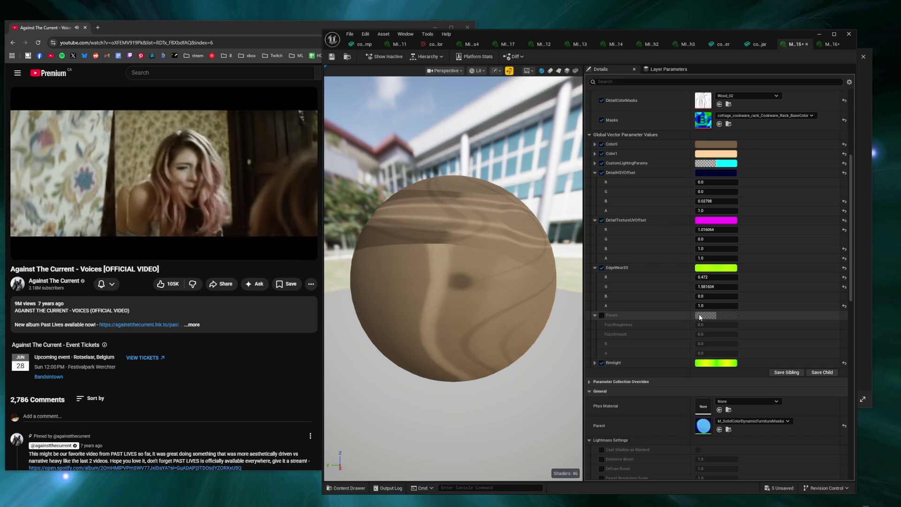
pyautogui.scroll(-2, 699, 315)
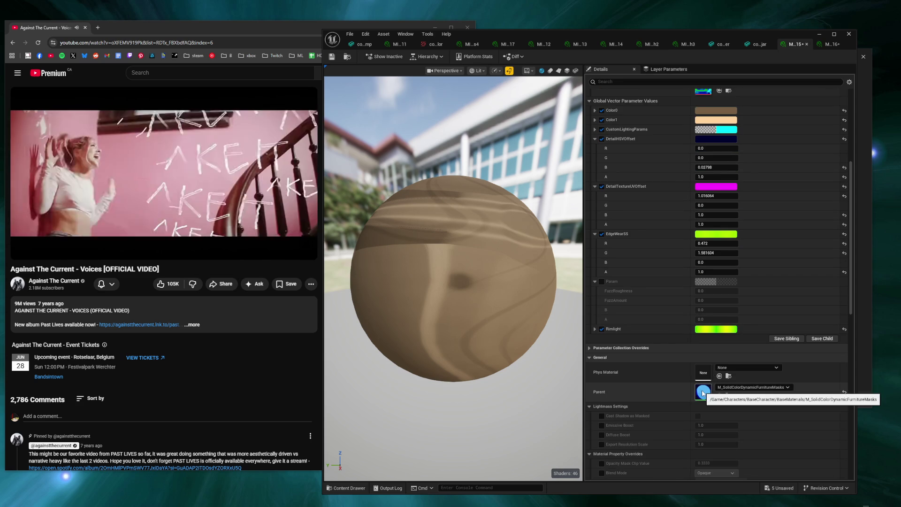
pyautogui.doubleClick(703, 392)
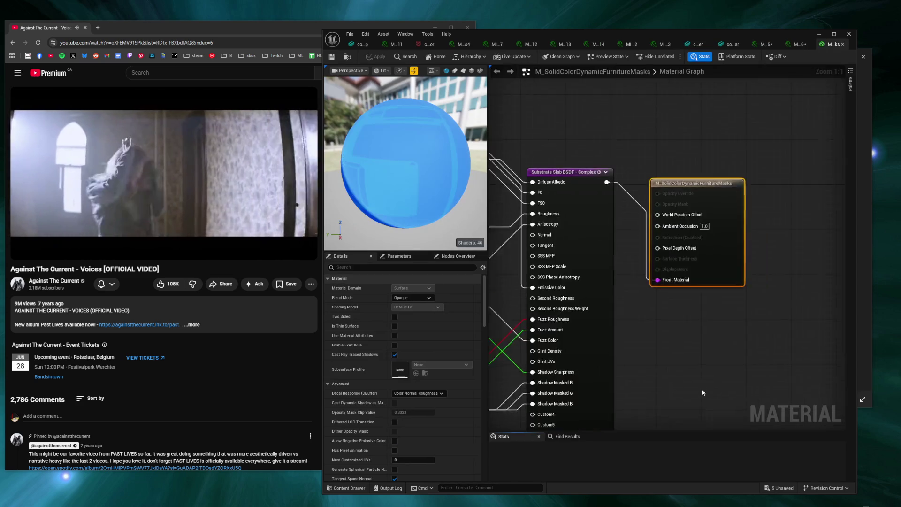
# Step: Add a Multiply node to the graph and wire its output into Diffuse Albedo
pyautogui.scroll(-2, 598, 299)
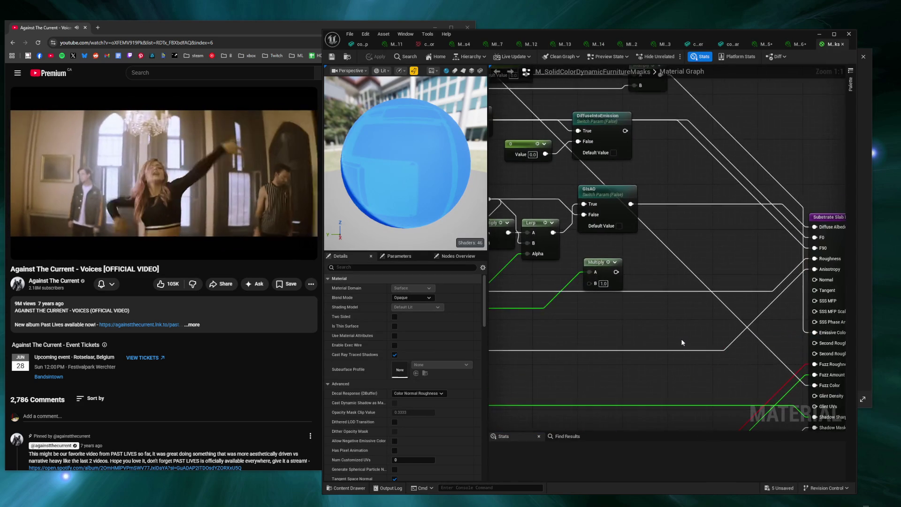
pyautogui.scroll(2, 634, 298)
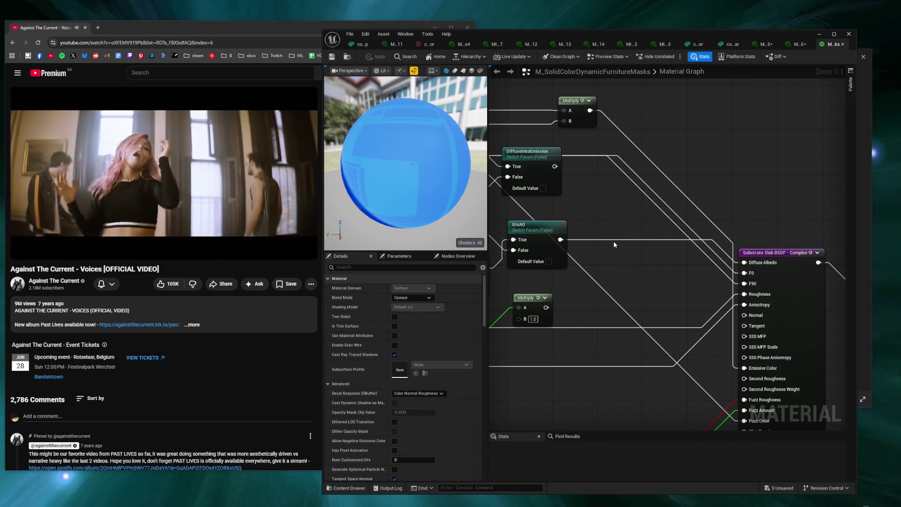
pyautogui.rightClick(613, 255)
pyautogui.write('multiply')
pyautogui.press('Return')
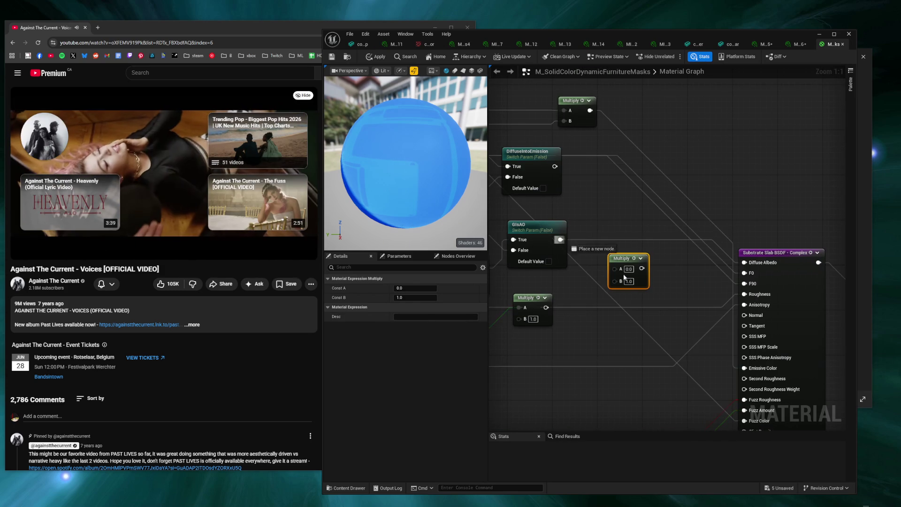
pyautogui.moveTo(612, 271); pyautogui.dragTo(613, 273)
pyautogui.click(605, 244)
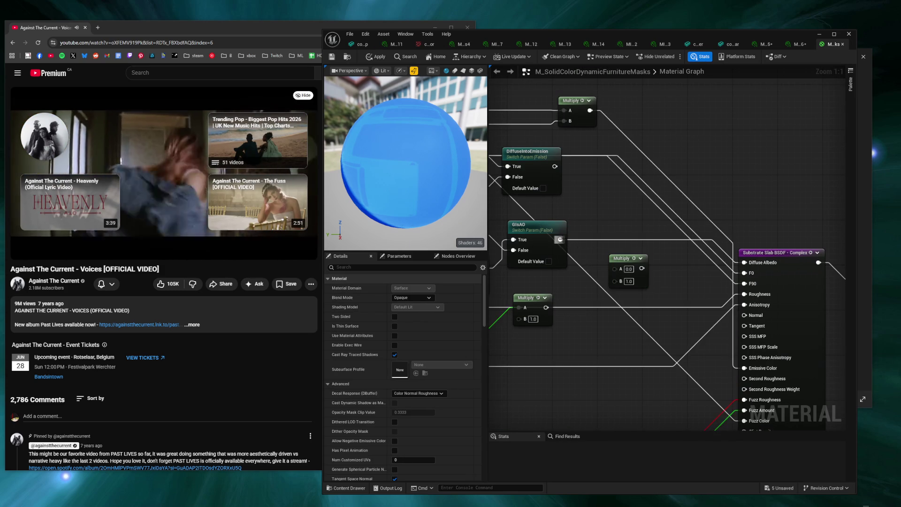
pyautogui.moveTo(641, 268); pyautogui.dragTo(746, 265)
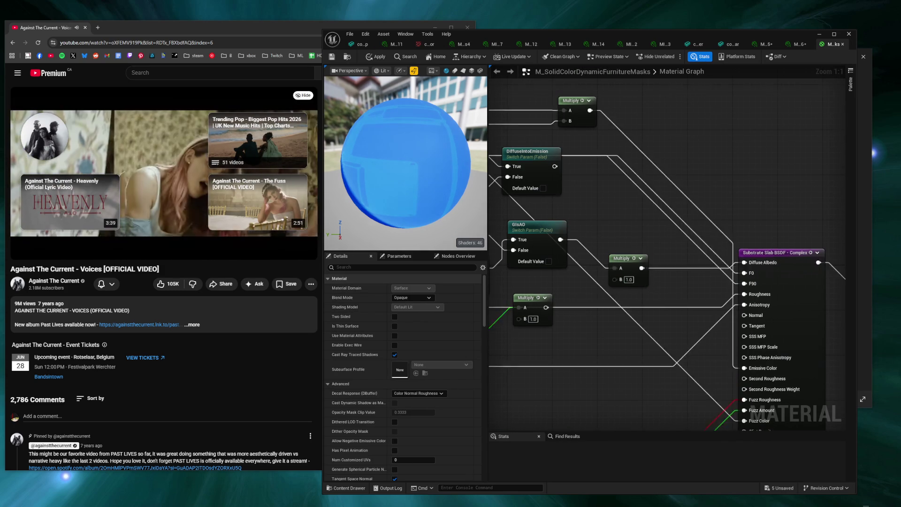
# Step: Add a Constant4Vector parameter named Tint, default white, and wire it into the Multiply
pyautogui.click(641, 298)
pyautogui.rightClick(668, 318)
pyautogui.click(667, 322)
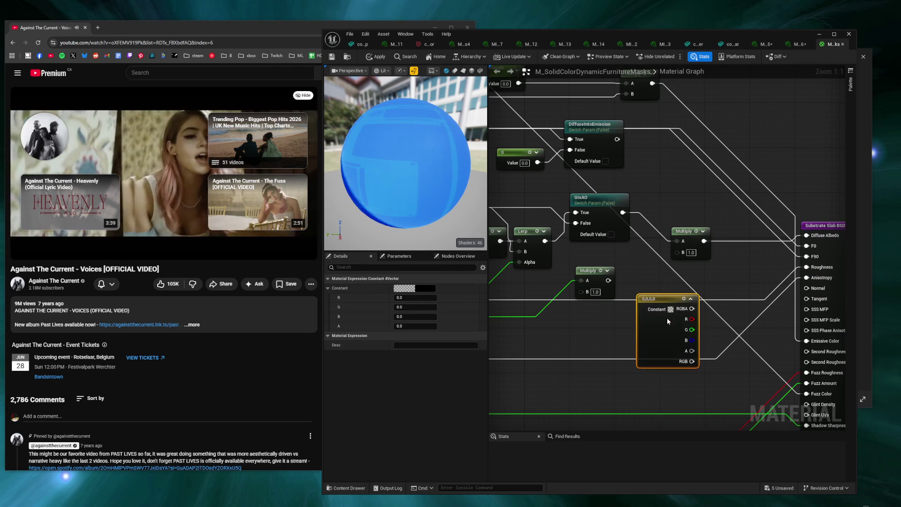
pyautogui.write('Tint')
pyautogui.press('Return')
pyautogui.moveTo(704, 316); pyautogui.dragTo(678, 254)
pyautogui.click(427, 307)
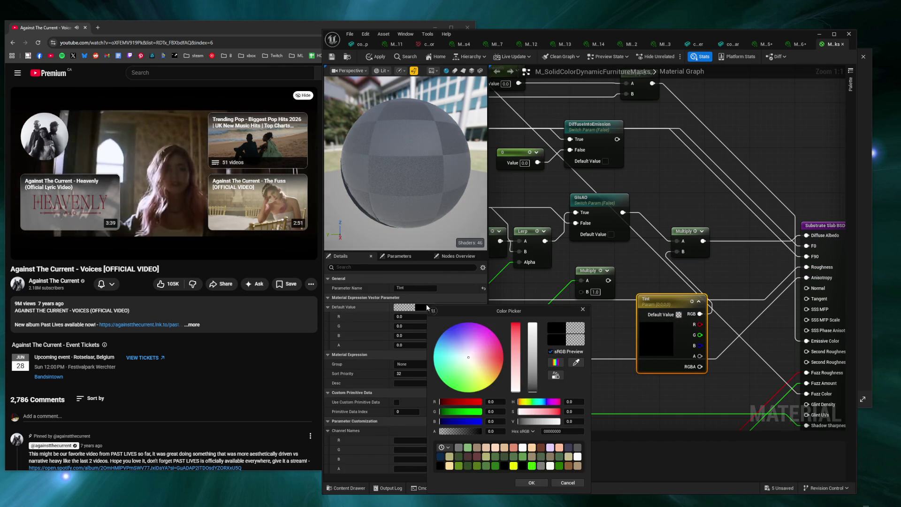
pyautogui.click(534, 388)
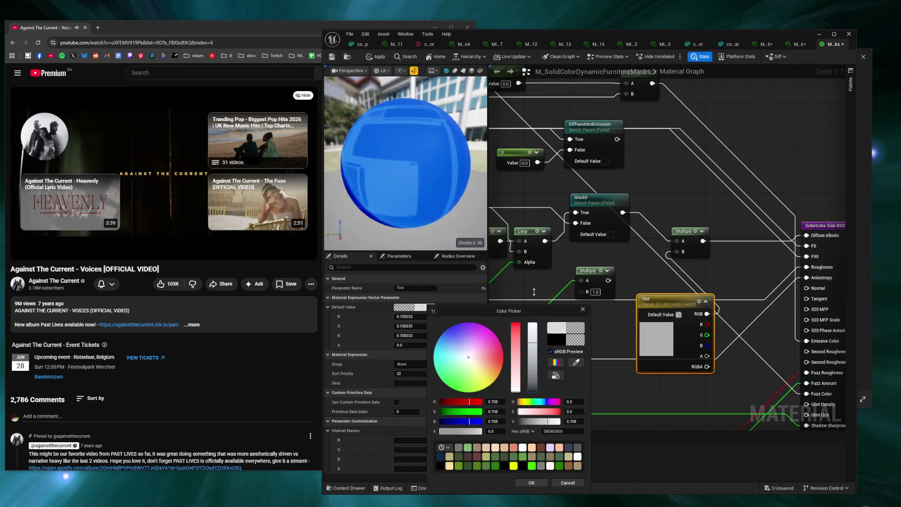
pyautogui.click(531, 482)
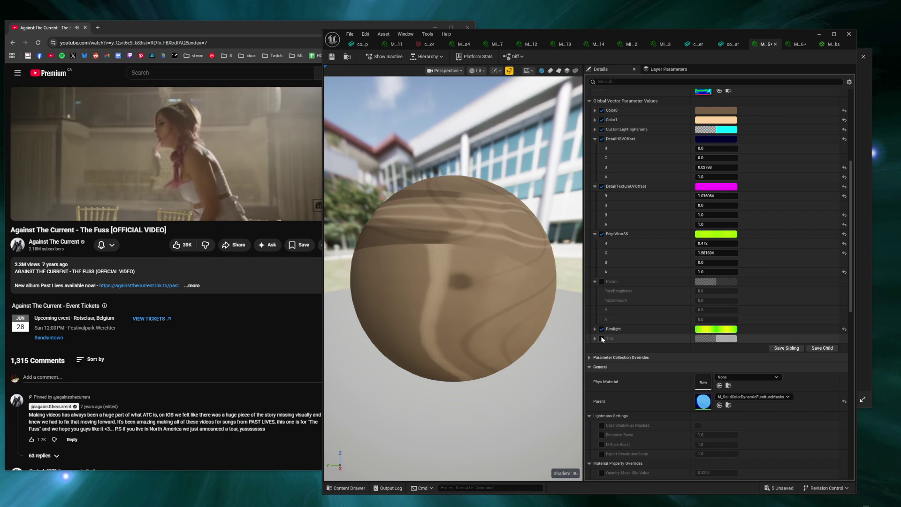
# Step: Enable the wood instance's Tint override and lower it to a mid grey in the Color Picker
pyautogui.click(602, 339)
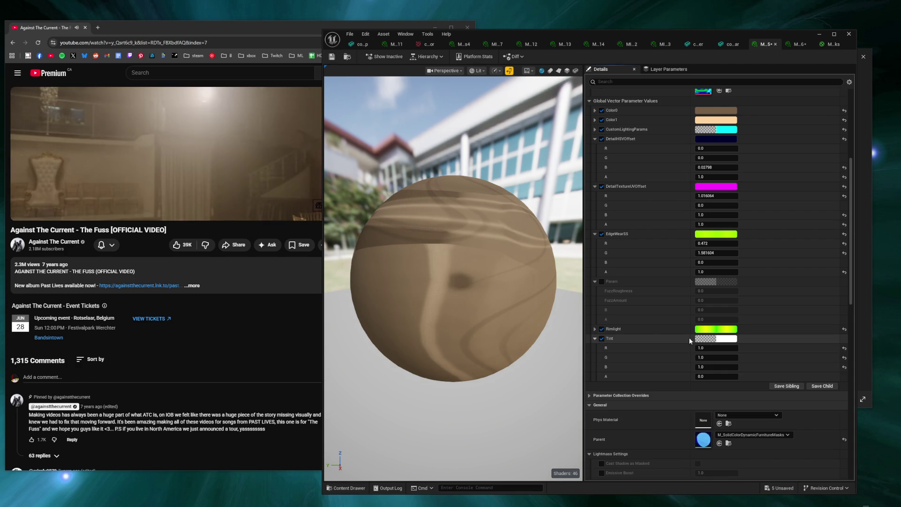
pyautogui.click(721, 339)
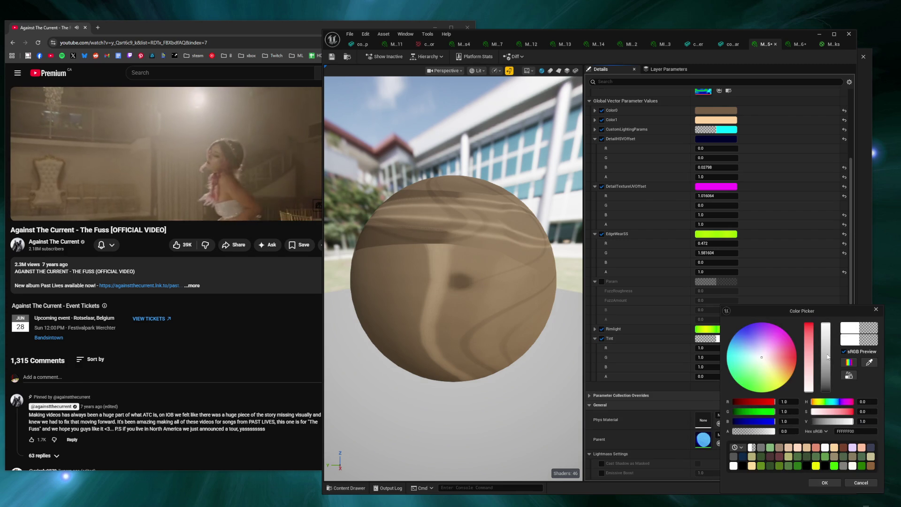
pyautogui.moveTo(829, 357)
pyautogui.mouseDown()
pyautogui.moveTo(826, 368)
pyautogui.moveTo(826, 359)
pyautogui.mouseUp()
pyautogui.click(836, 482)
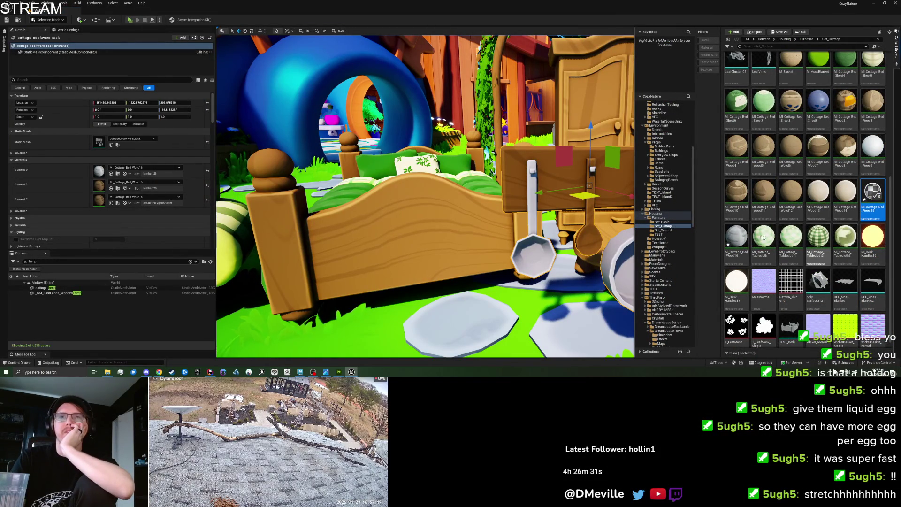
# Step: Assign MI_Cottage_Bed_Wood16 to the rack's second material slot and save the level
pyautogui.click(726, 240)
pyautogui.click(111, 188)
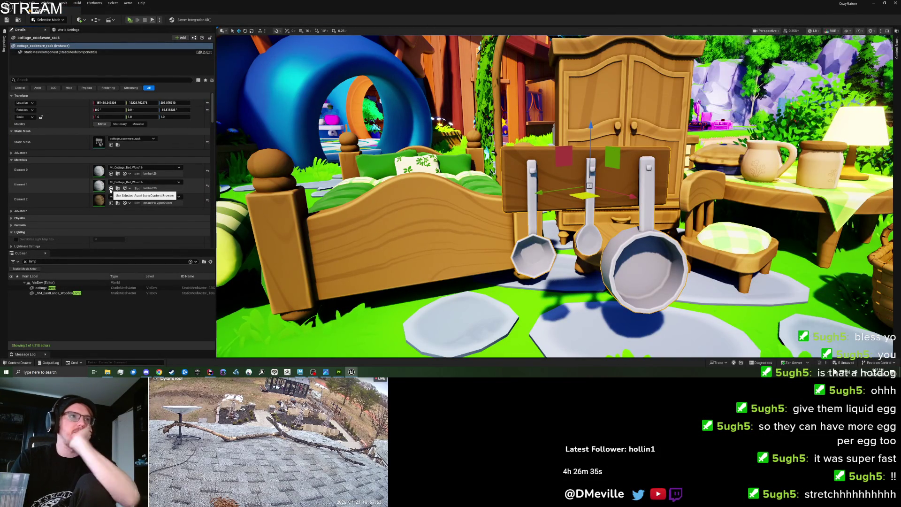
pyautogui.hotkey('ctrl', 'space')
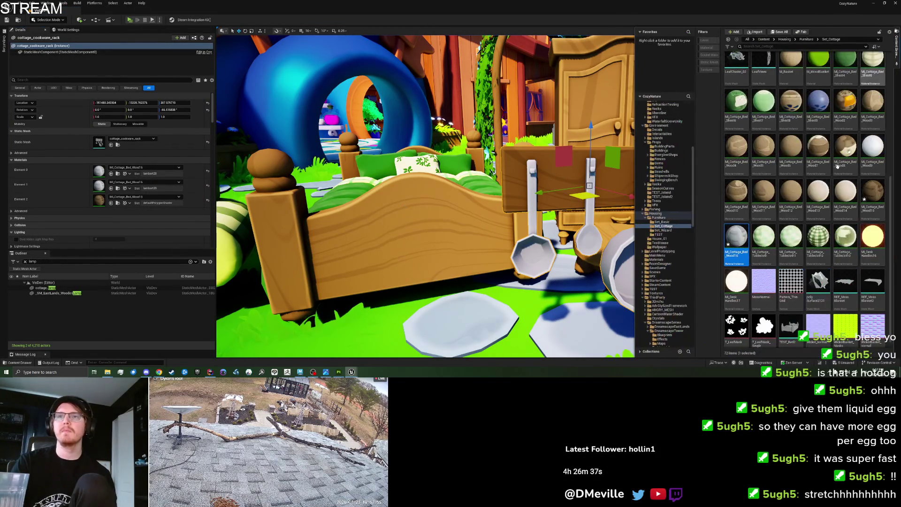
pyautogui.hotkey('ctrl', 's')
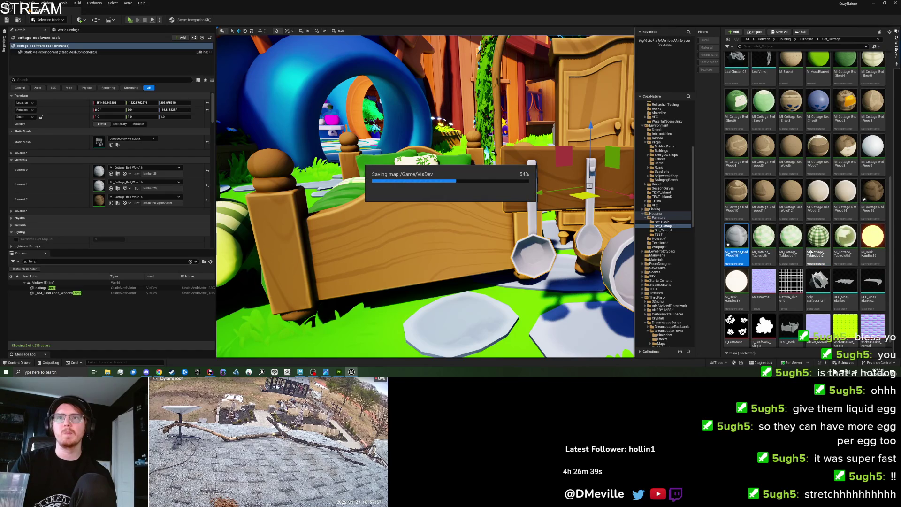
# Step: Duplicate MI_Cottage_Bed_Wood15 as MI_Cottage_Bed_Wood17 and drag it onto a rack material slot
pyautogui.rightClick(870, 193)
pyautogui.click(815, 234)
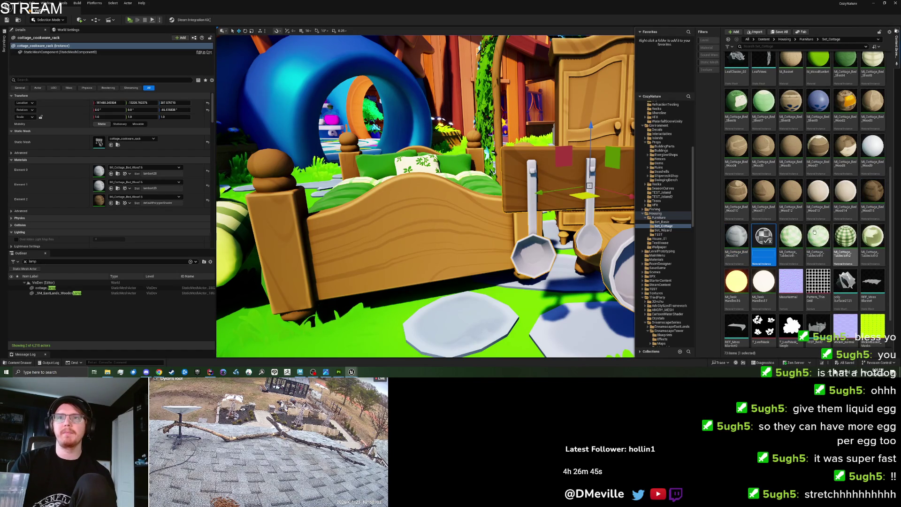
pyautogui.press('Return')
pyautogui.moveTo(764, 238); pyautogui.dragTo(99, 186)
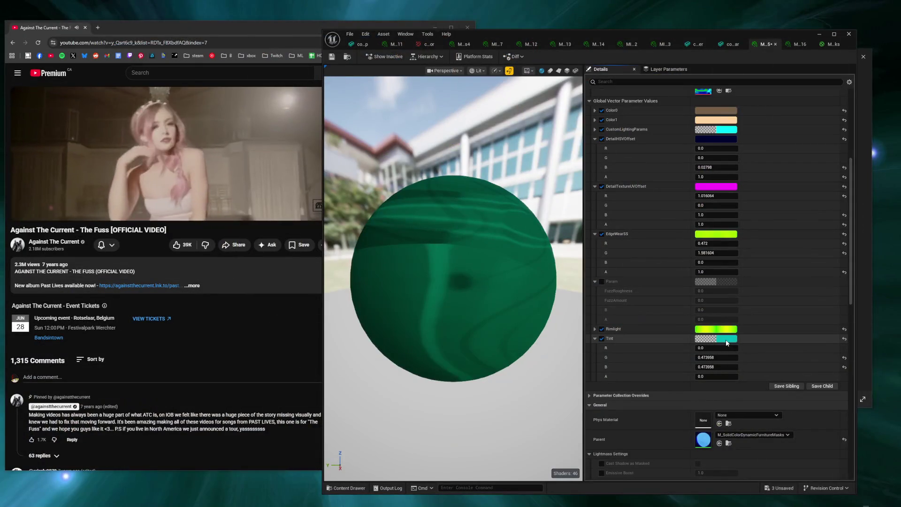
# Step: Set the new wood instance's Tint to pure white, then pan through the M_SolidColorDynamicFurnitureMasks graph
pyautogui.moveTo(817, 369); pyautogui.dragTo(815, 476)
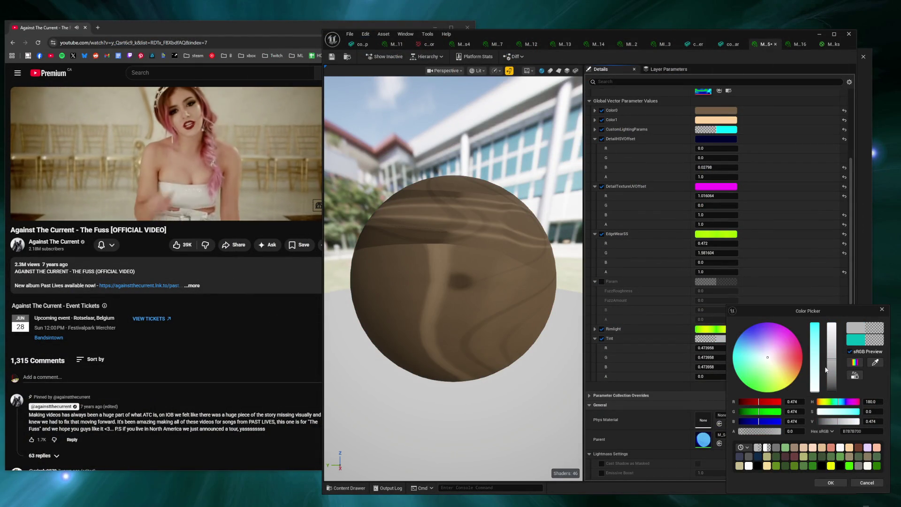
pyautogui.click(831, 482)
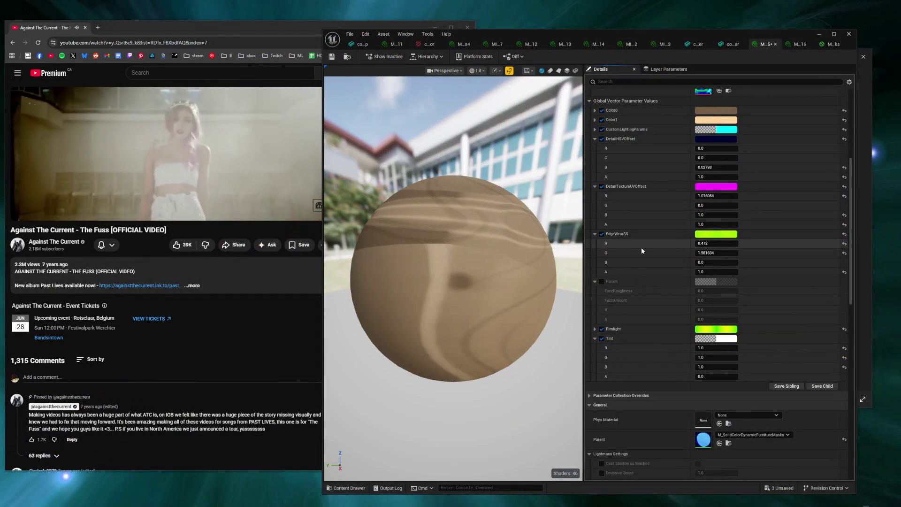
pyautogui.click(790, 45)
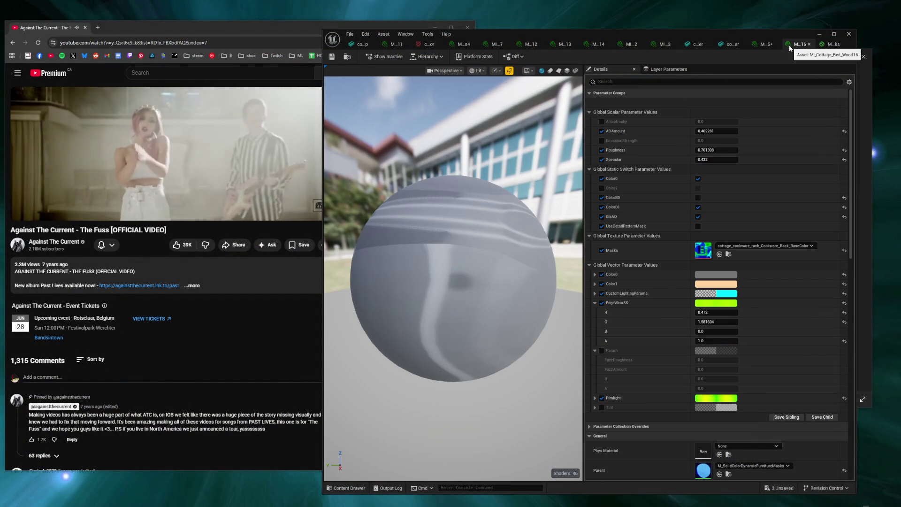
pyautogui.click(829, 47)
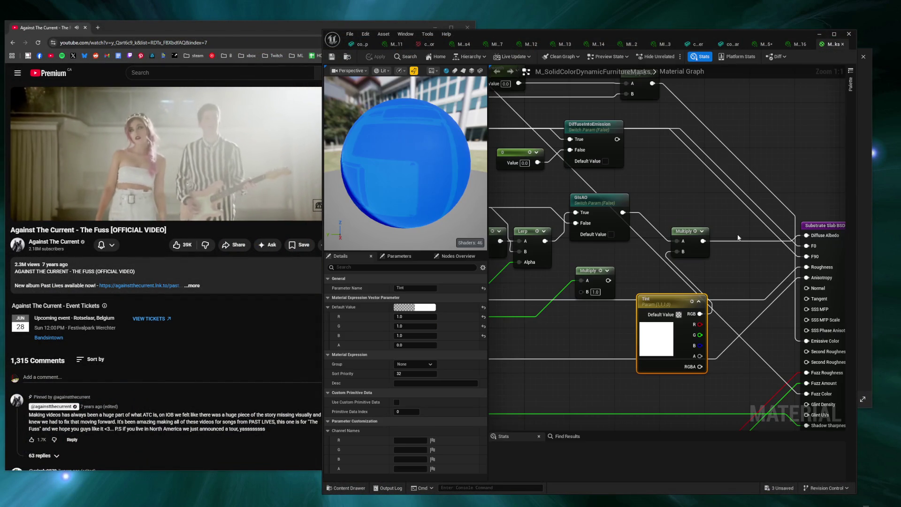
pyautogui.scroll(-4, 738, 238)
pyautogui.moveTo(686, 292)
pyautogui.mouseDown()
pyautogui.moveTo(760, 241)
pyautogui.moveTo(704, 305)
pyautogui.moveTo(612, 362)
pyautogui.moveTo(701, 223)
pyautogui.moveTo(540, 403)
pyautogui.moveTo(612, 334)
pyautogui.mouseUp()
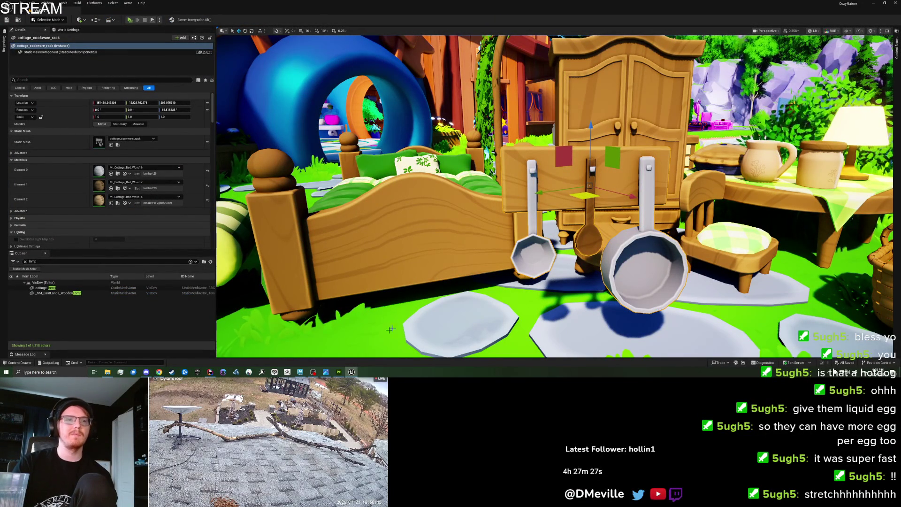
pyautogui.click(300, 373)
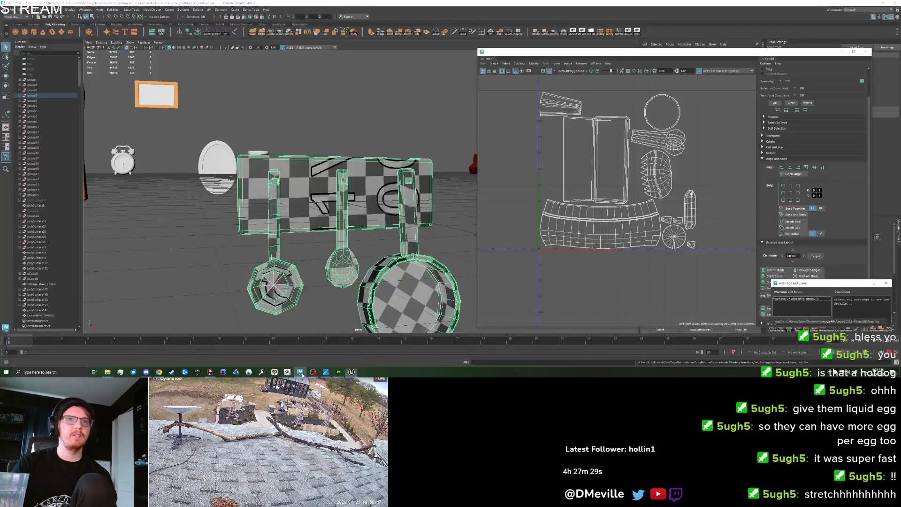
# Step: Select the rack's handle faces and assign them a new Lambert material
pyautogui.click(210, 260)
pyautogui.scroll(3, 282, 184)
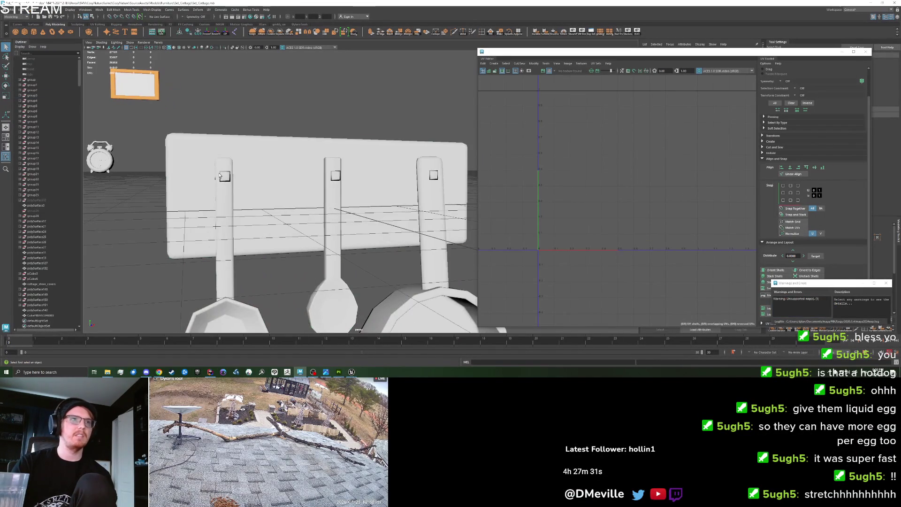
pyautogui.click(219, 176)
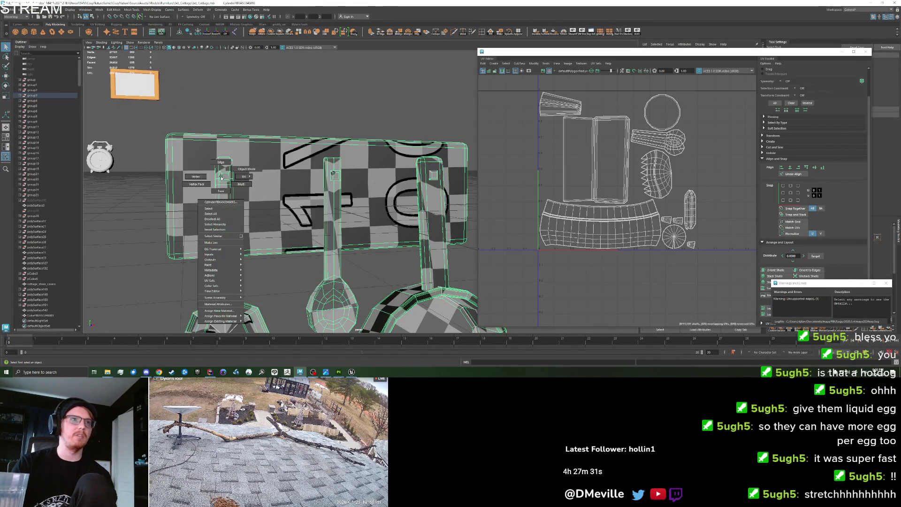
pyautogui.click(334, 176)
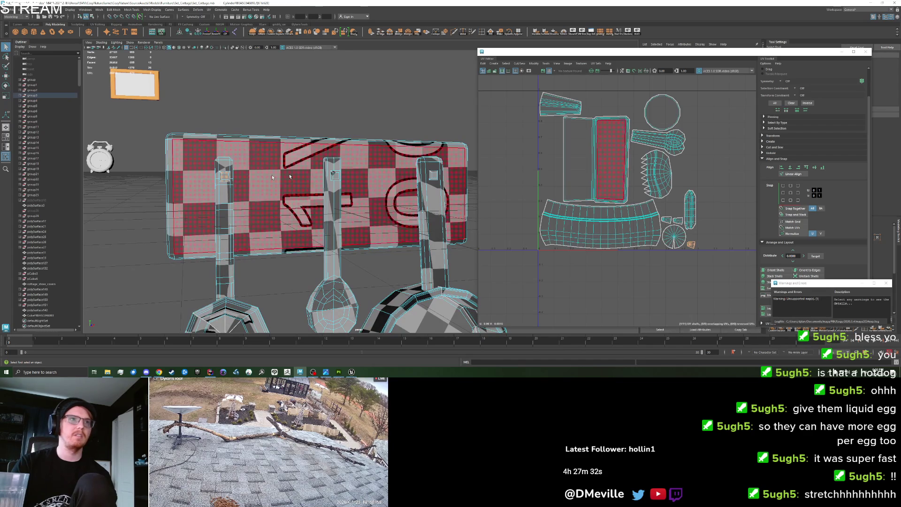
pyautogui.rightClick(432, 176)
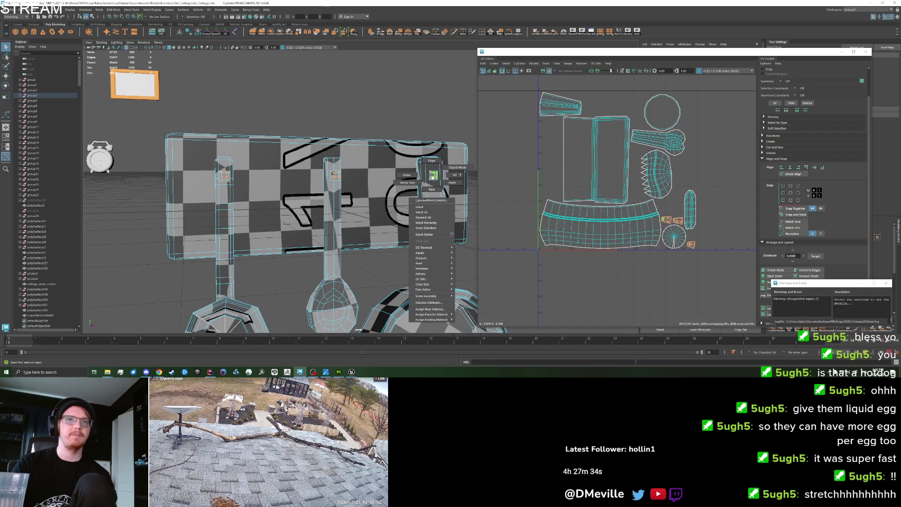
pyautogui.click(429, 309)
pyautogui.click(346, 164)
pyautogui.rightClick(331, 180)
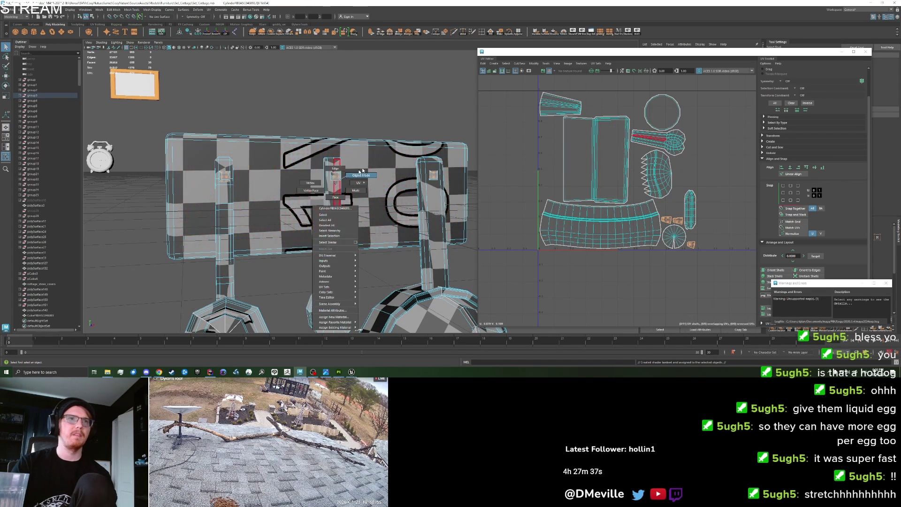
# Step: Export the selection as FBX, overwriting the rack's existing FBX file
pyautogui.click(9, 9)
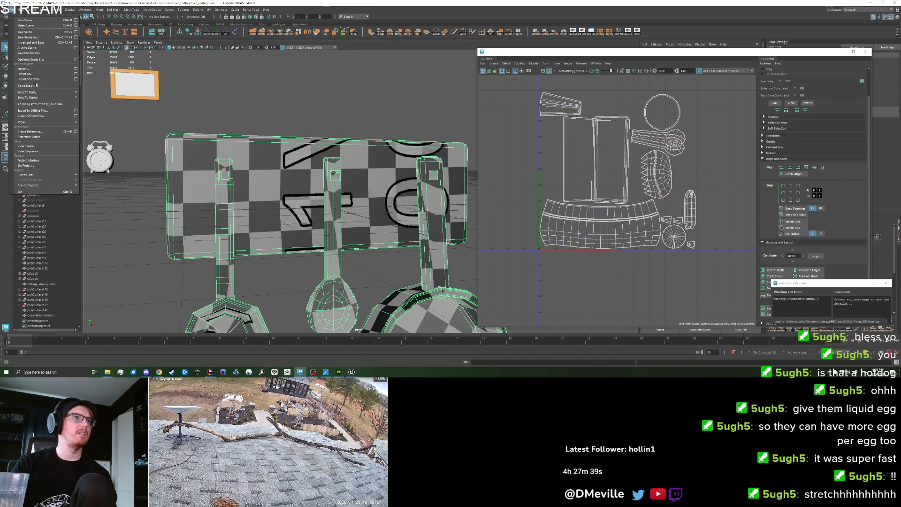
pyautogui.click(28, 82)
pyautogui.click(556, 229)
pyautogui.click(881, 273)
pyautogui.click(678, 176)
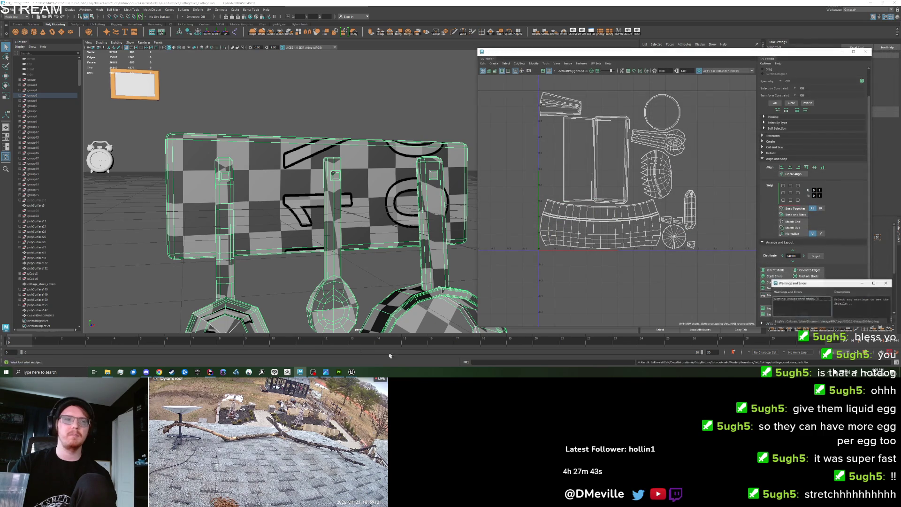
pyautogui.click(350, 372)
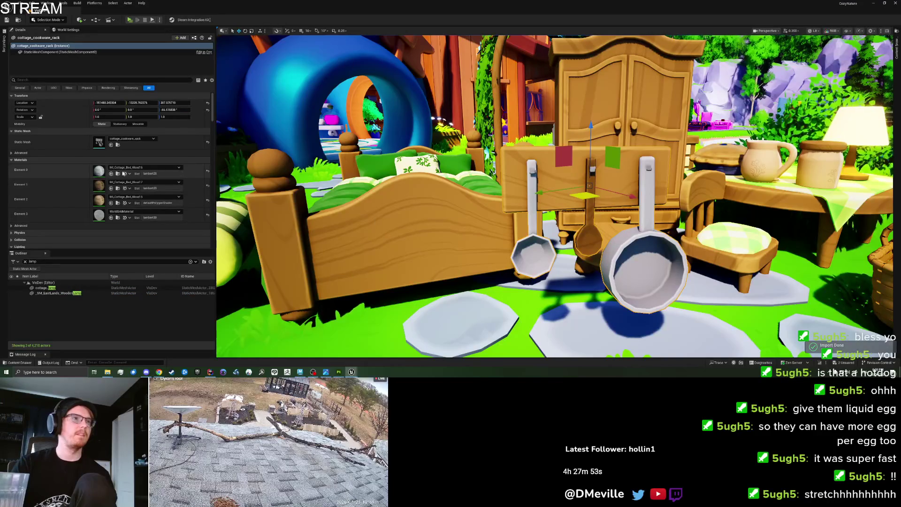
# Step: Duplicate MI_Cottage_Bed_Wood16 as MI_Cottage_Bed_Wood18 and open it for editing
pyautogui.click(118, 173)
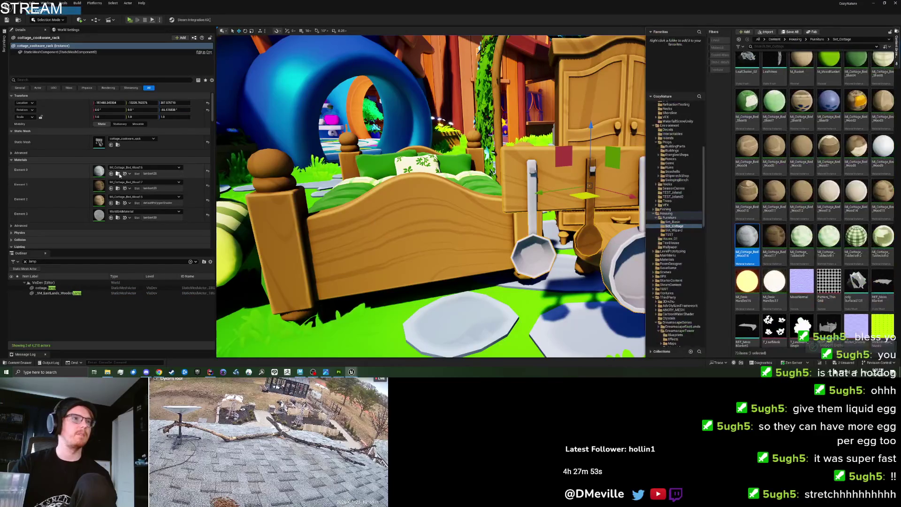
pyautogui.rightClick(736, 237)
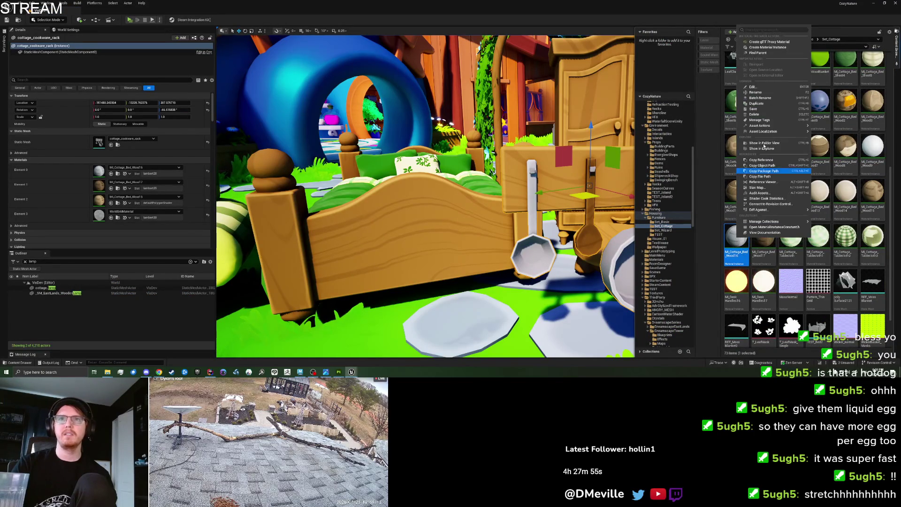
pyautogui.click(762, 104)
pyautogui.press('Return')
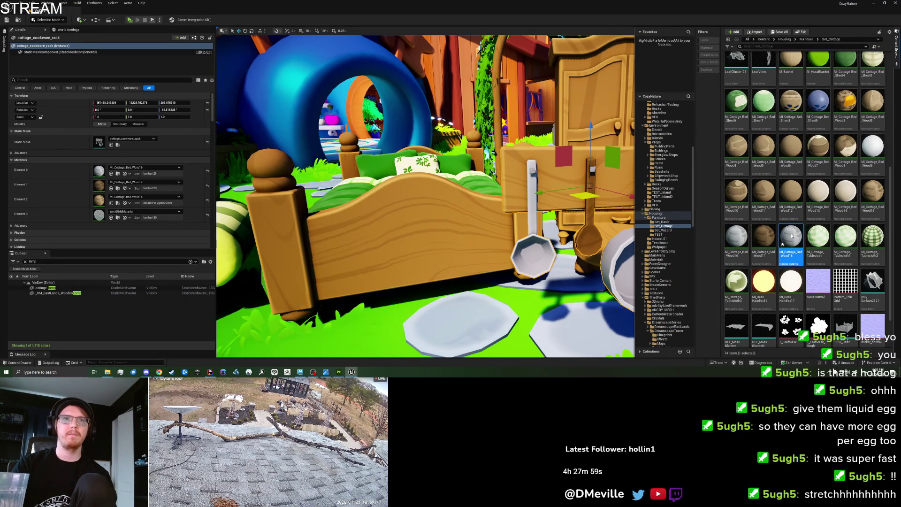
pyautogui.hotkey('ctrl', 'space')
pyautogui.click(21, 160)
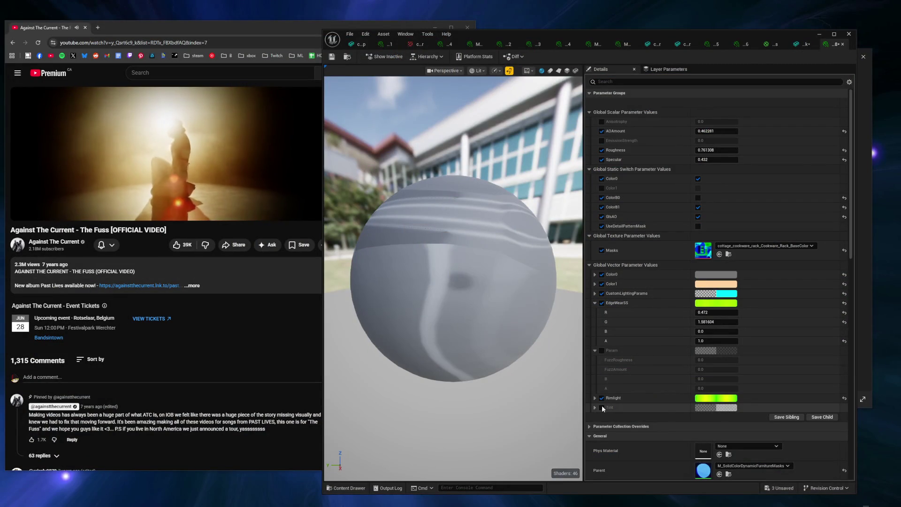
# Step: Lower the MI_Cottage_Bed_Wood18 Tint to a dark grey of 0.245
pyautogui.click(704, 408)
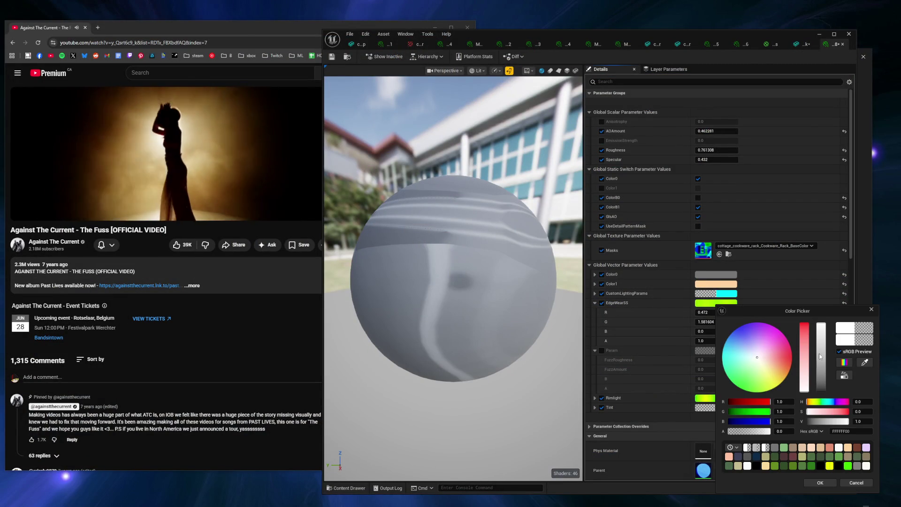
pyautogui.moveTo(824, 331)
pyautogui.mouseDown()
pyautogui.moveTo(826, 383)
pyautogui.moveTo(827, 359)
pyautogui.mouseUp()
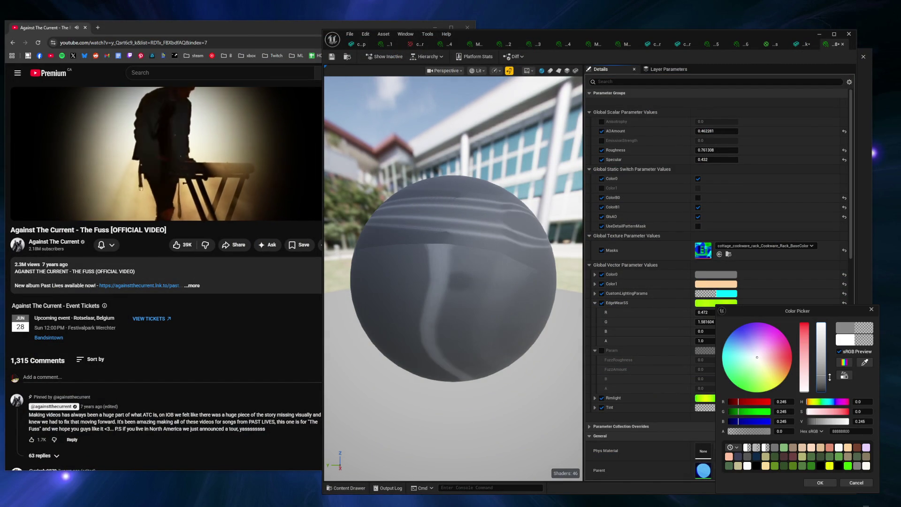
pyautogui.click(815, 483)
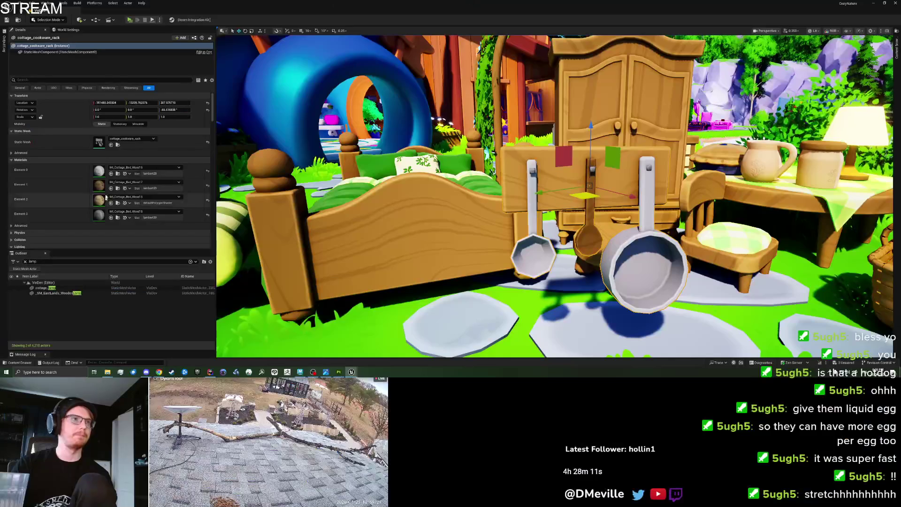